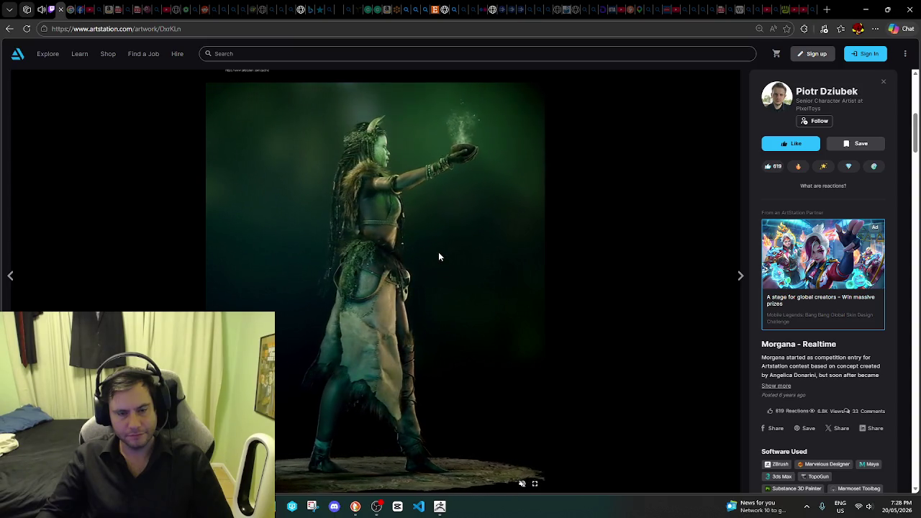
Step: Switch to the Twitch Stream Manager and scroll My Chat to read the newest messages
scroll(438, 257, down, 2)
scroll(432, 259, down, 3)
click(80, 8)
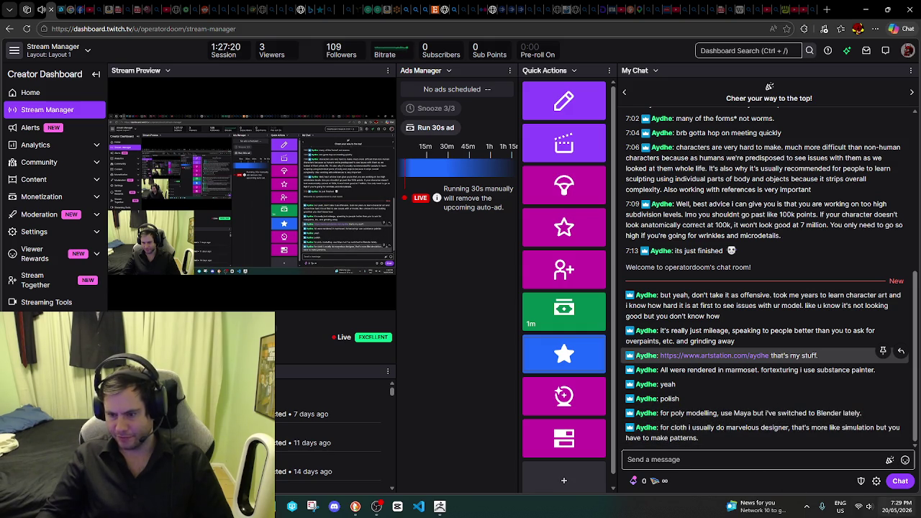
mouse_move(742, 398)
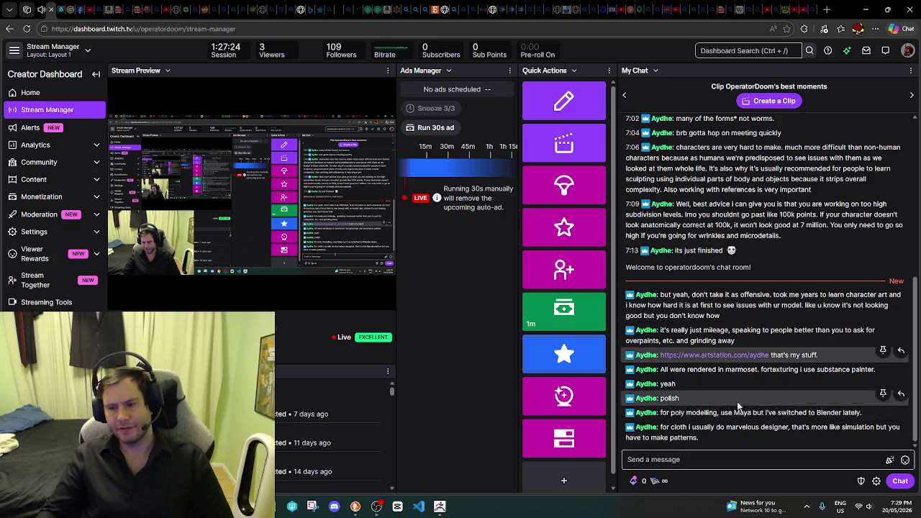
scroll(744, 427, up, 1)
scroll(744, 428, down, 1)
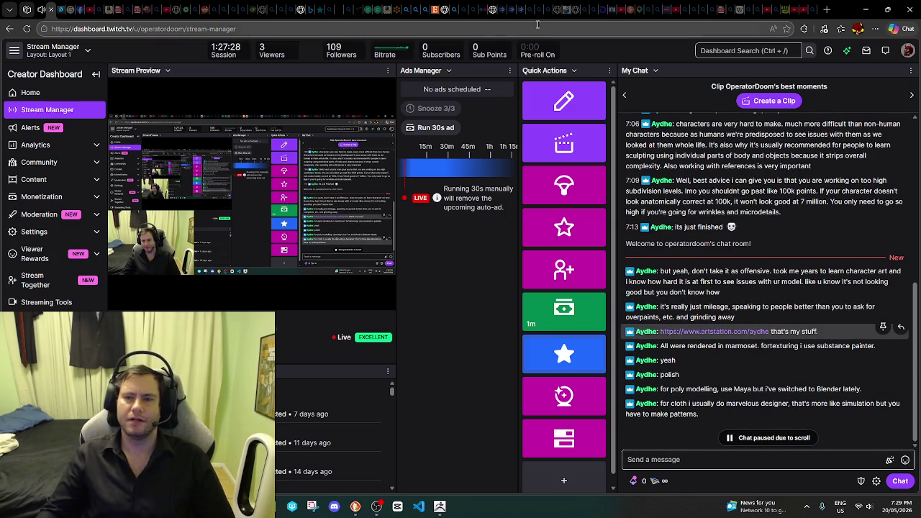
click(827, 10)
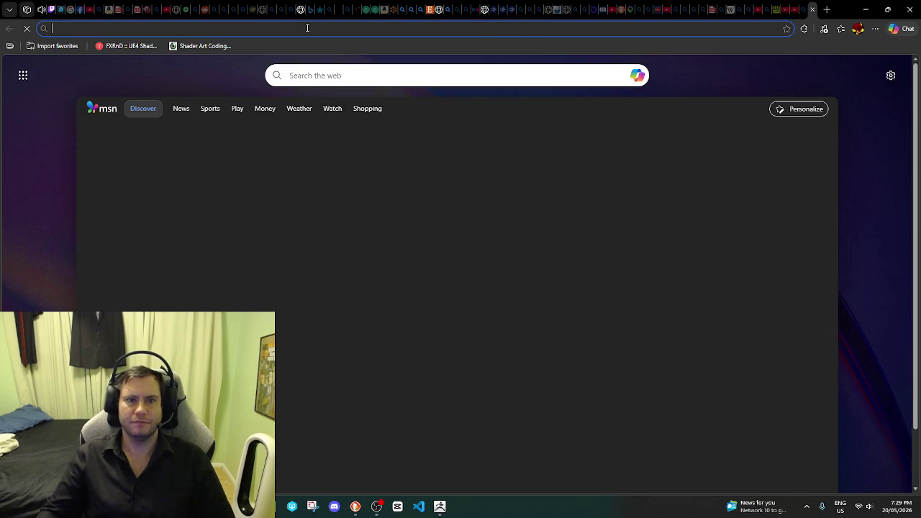
Step: Search Bing for 'marvelous designer' and browse its image results
text(MARVEL)
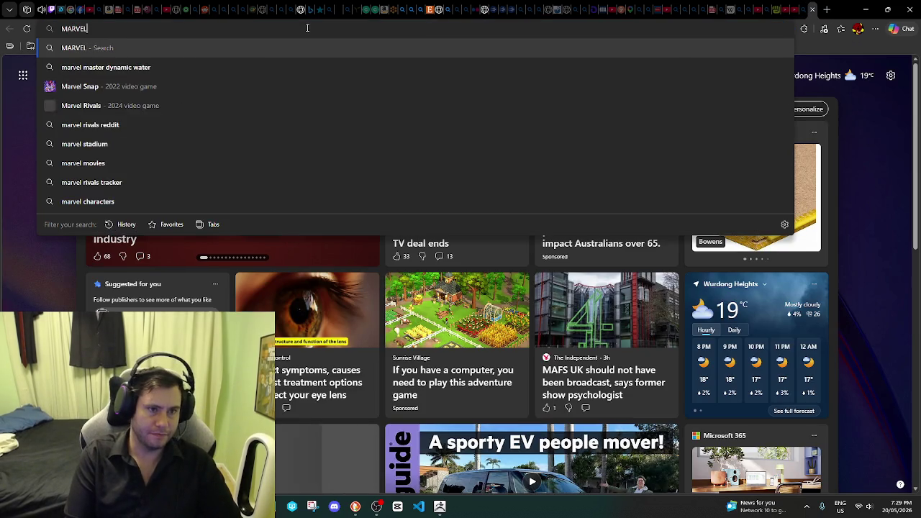
key(BackSpace)
key(BackSpace)
key(BackSpace)
key(BackSpace)
key(BackSpace)
key(BackSpace)
text(m,)
key(BackSpace)
text(ar)
text(ign)
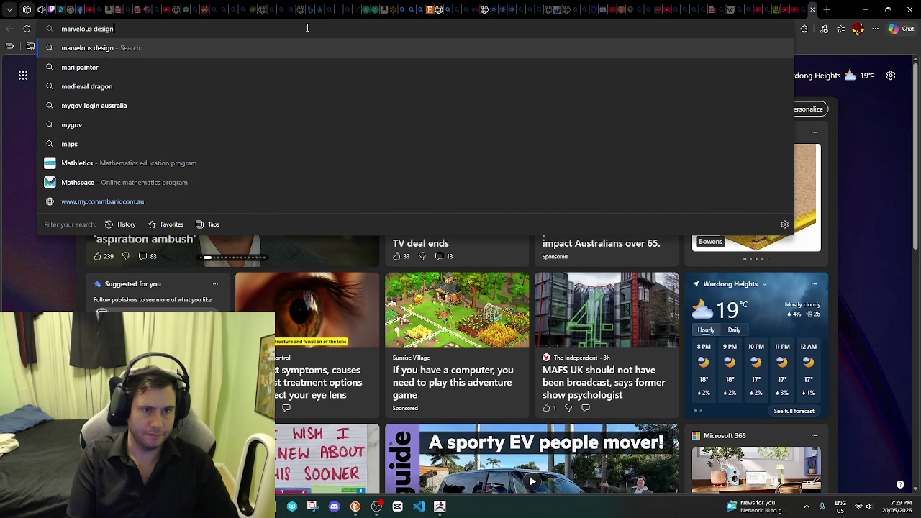
text(er)
key(Return)
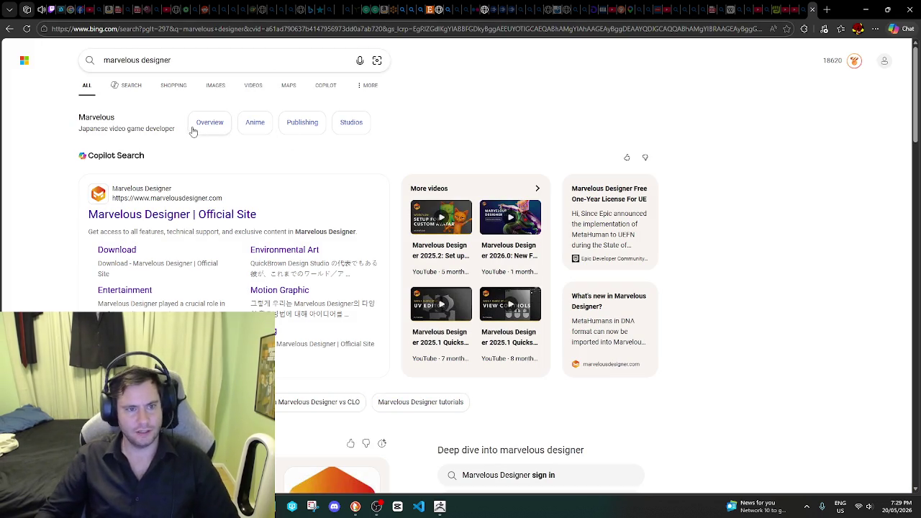
click(213, 90)
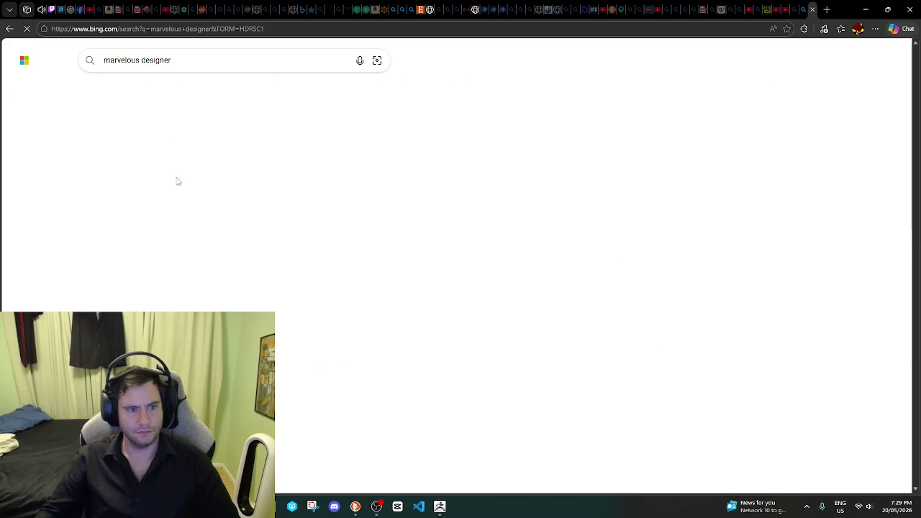
scroll(337, 210, down, 2)
scroll(335, 210, down, 3)
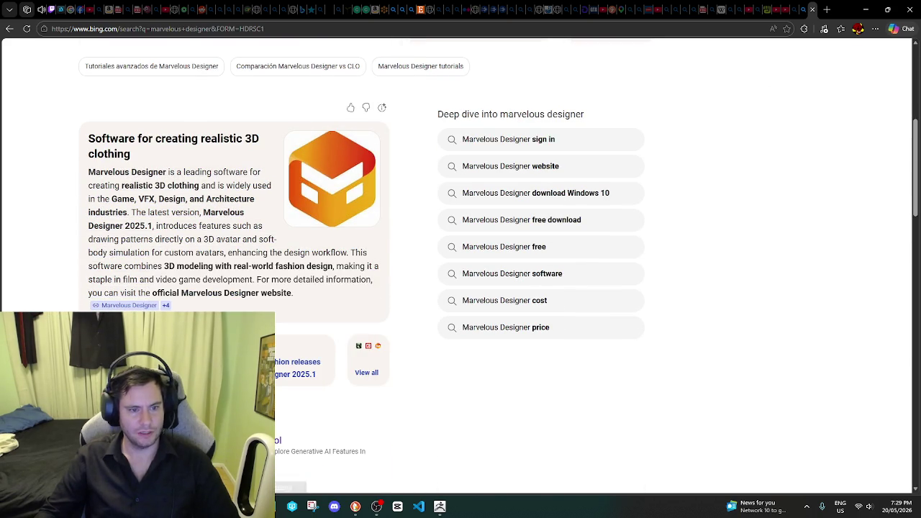
scroll(221, 73, down, 2)
scroll(221, 73, up, 4)
scroll(221, 73, up, 2)
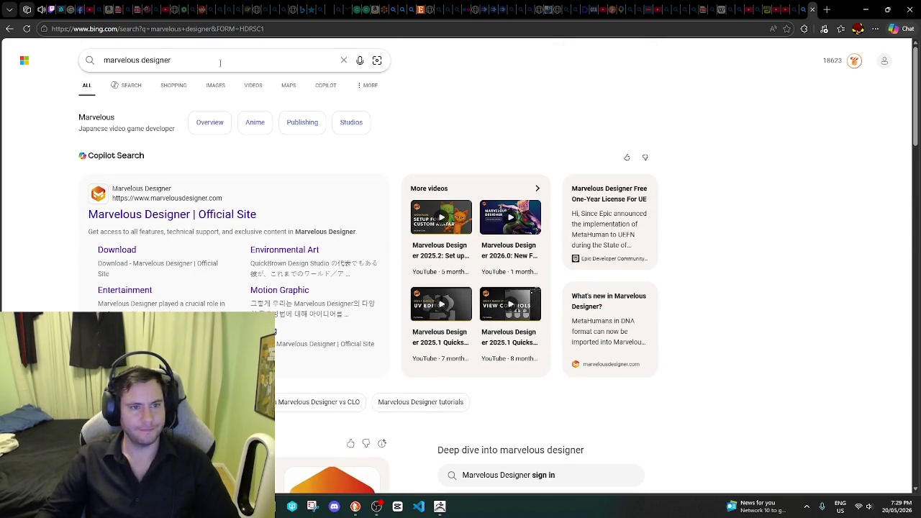
Step: Search 'clothing 3d model software', read the expanded answer, then return to the Twitch dashboard
text(clothing)
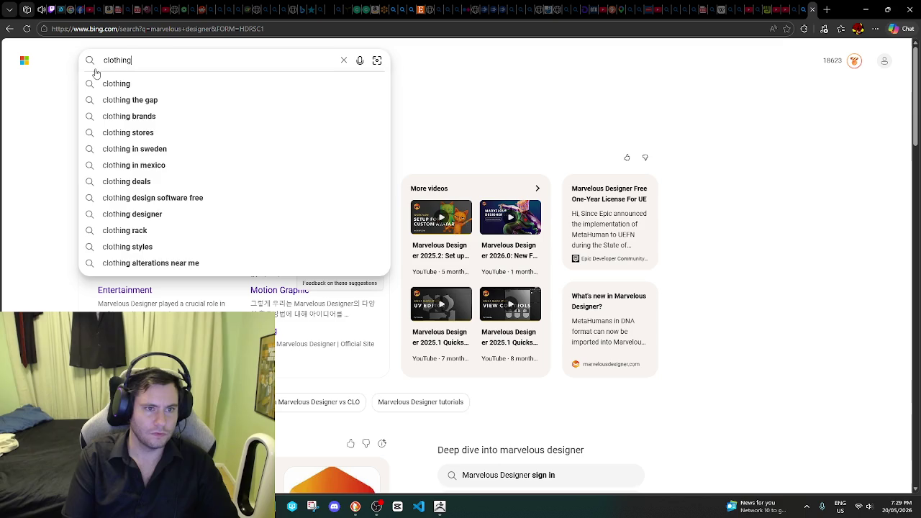
text( 3d model)
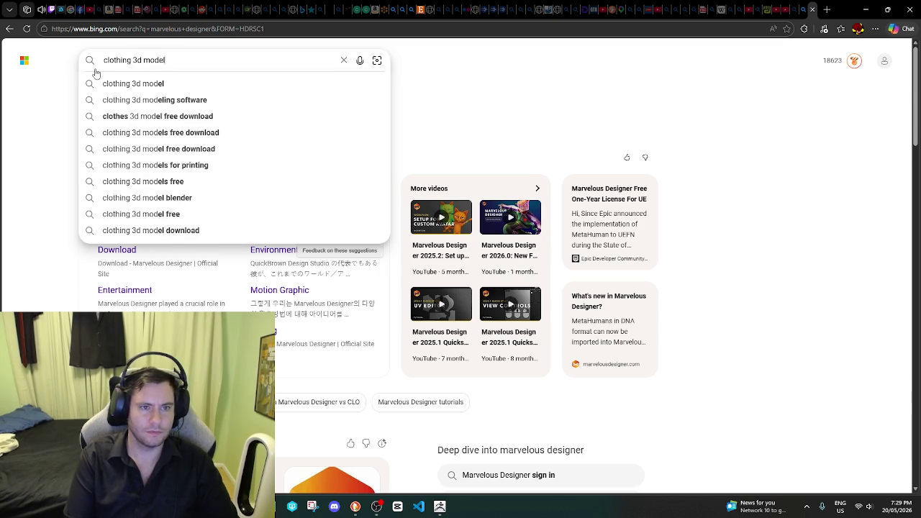
text( so)
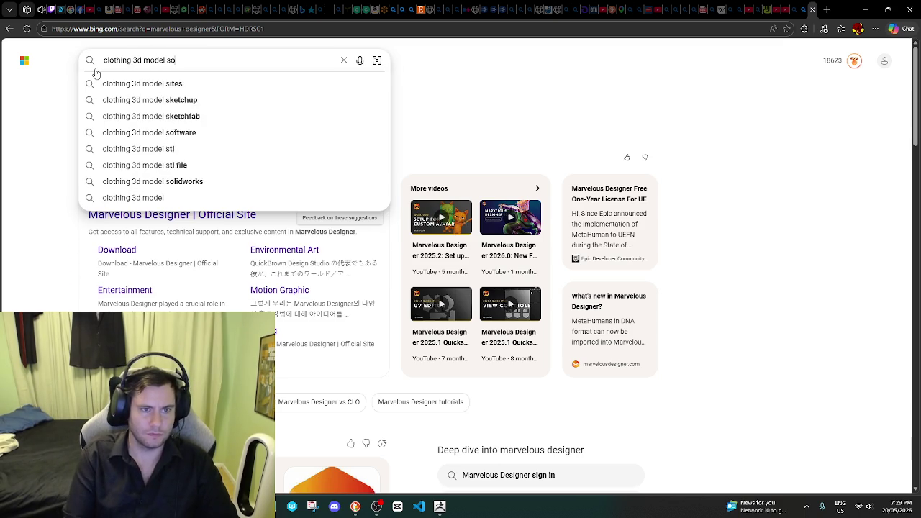
text(ftware)
click(91, 62)
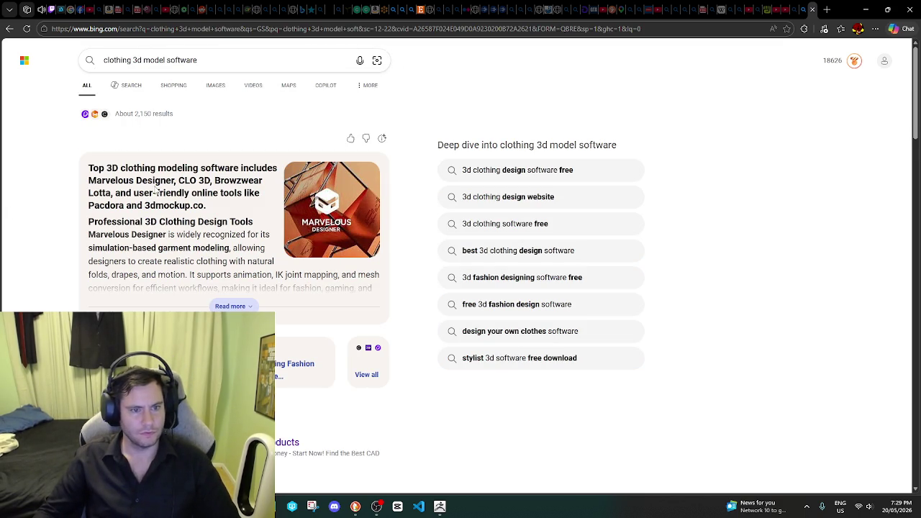
click(229, 307)
scroll(231, 269, down, 2)
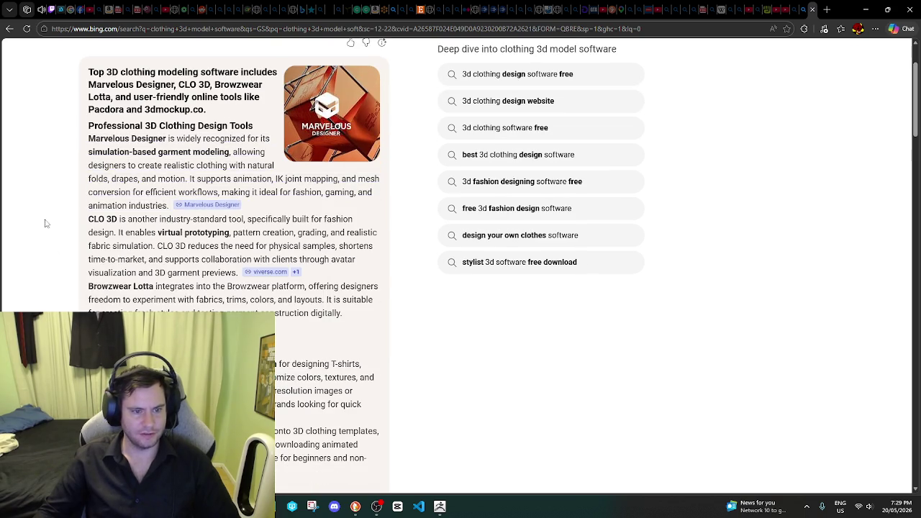
scroll(52, 242, down, 2)
scroll(52, 242, up, 3)
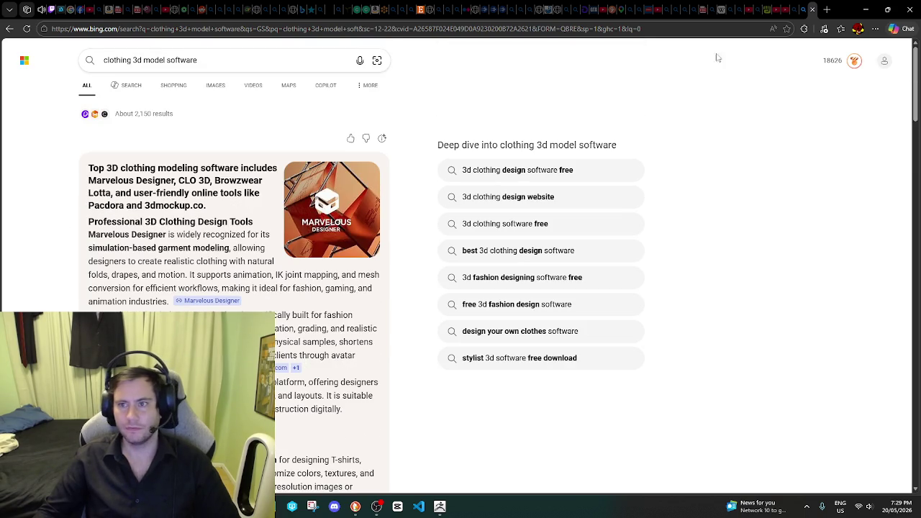
click(51, 10)
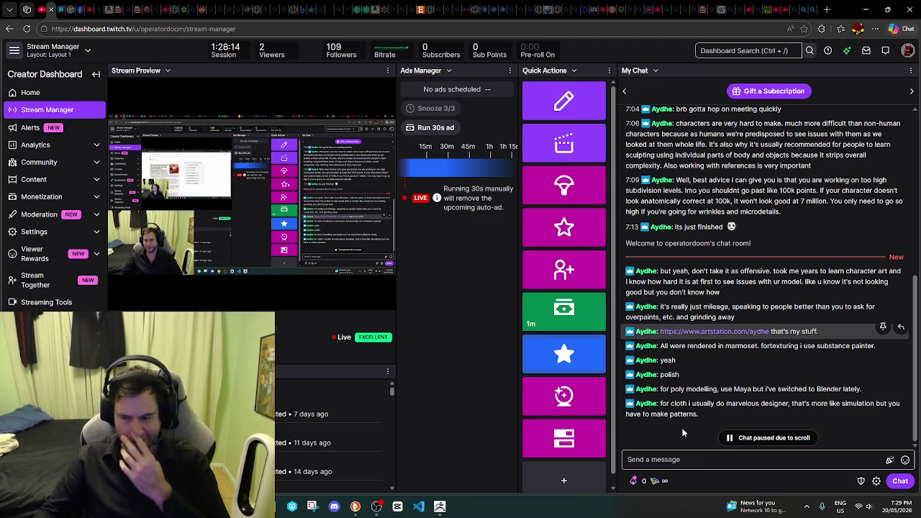
Step: Close the clothing software search tab and glance at the music video and stream dashboard tabs
click(813, 9)
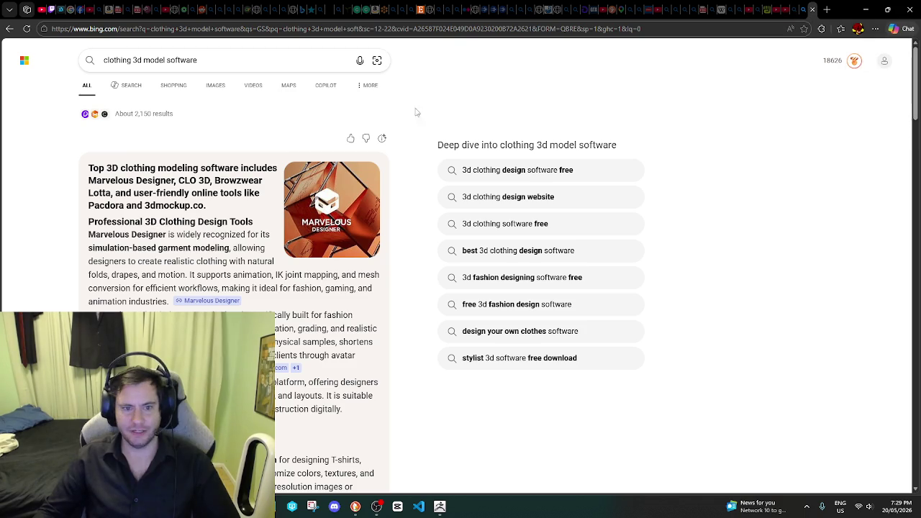
click(814, 11)
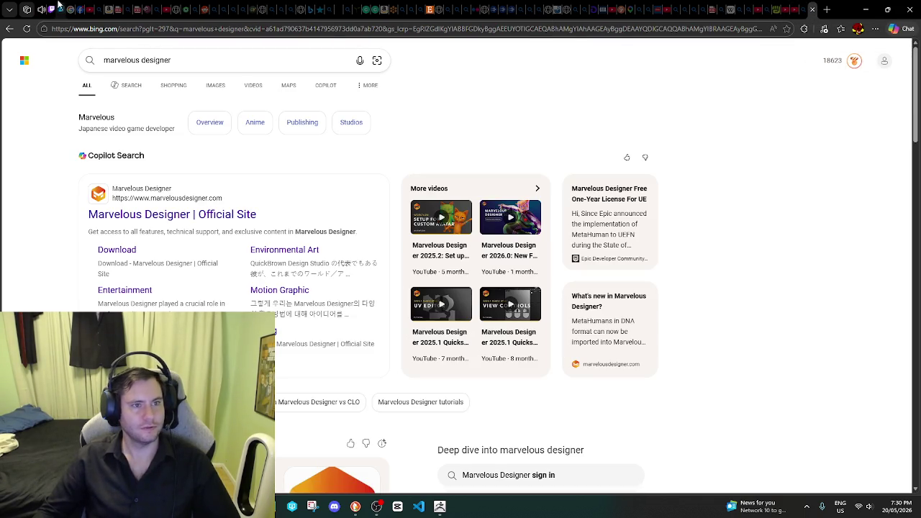
click(42, 9)
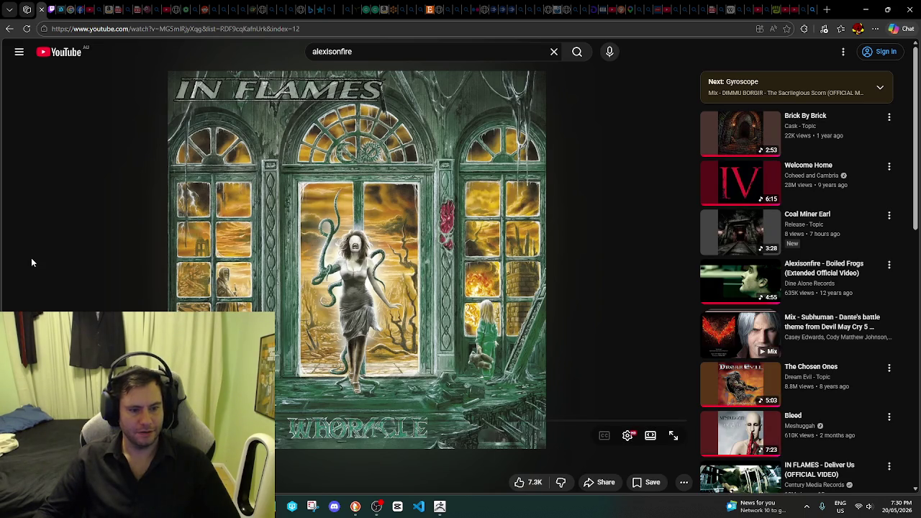
click(51, 9)
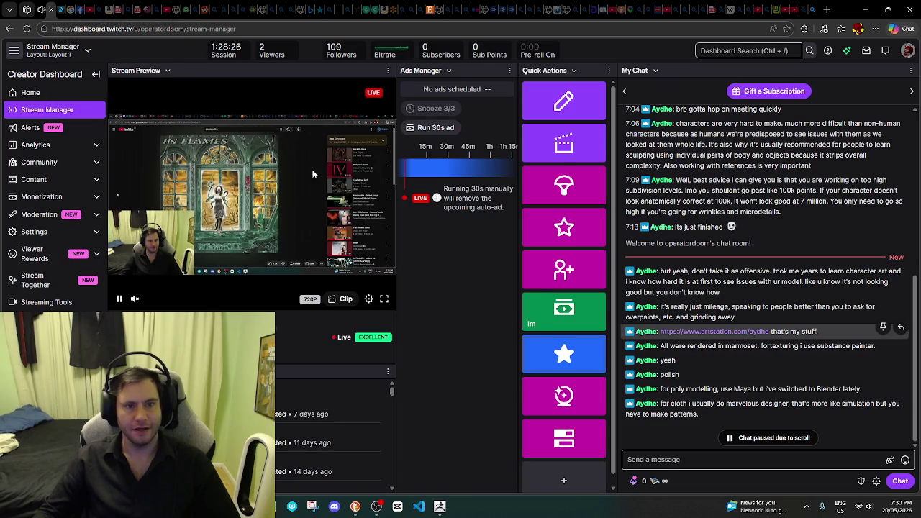
Step: Revisit the Marvelous Designer results, minimize Edge, then restore the ArtStation Morgana page
click(812, 9)
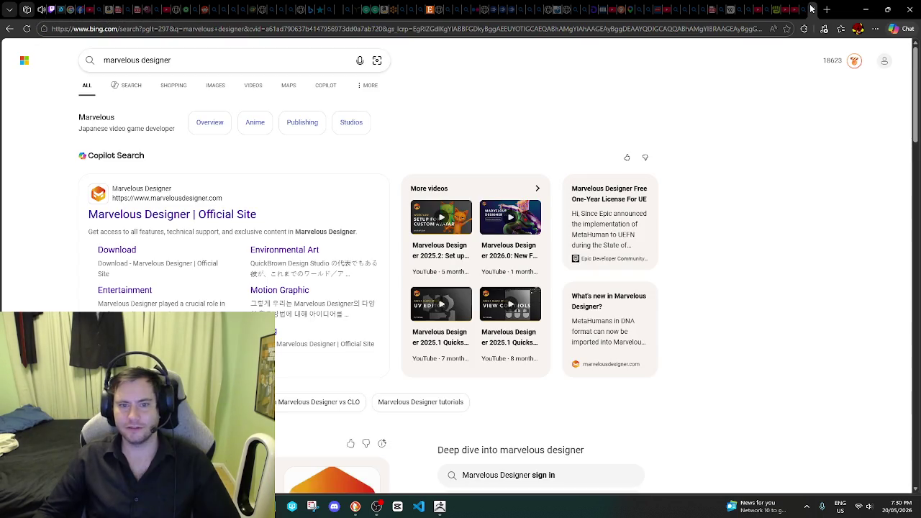
click(809, 8)
click(804, 9)
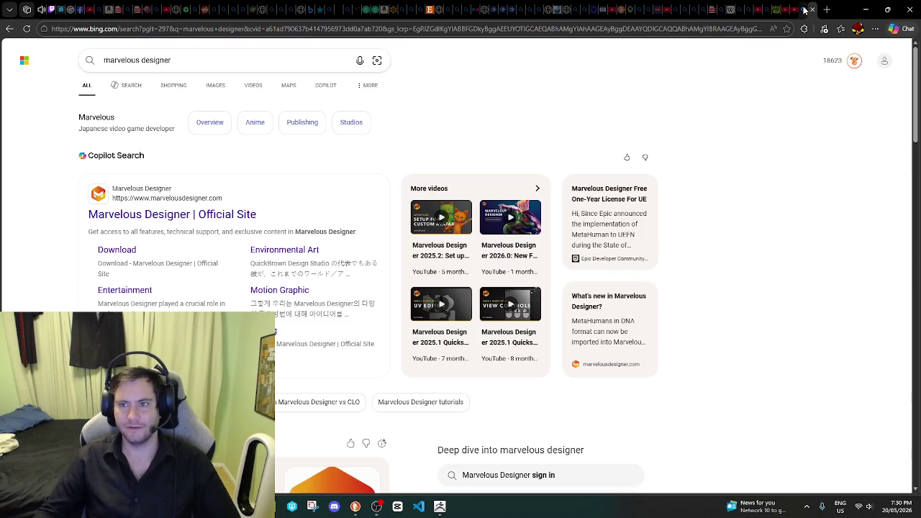
click(865, 9)
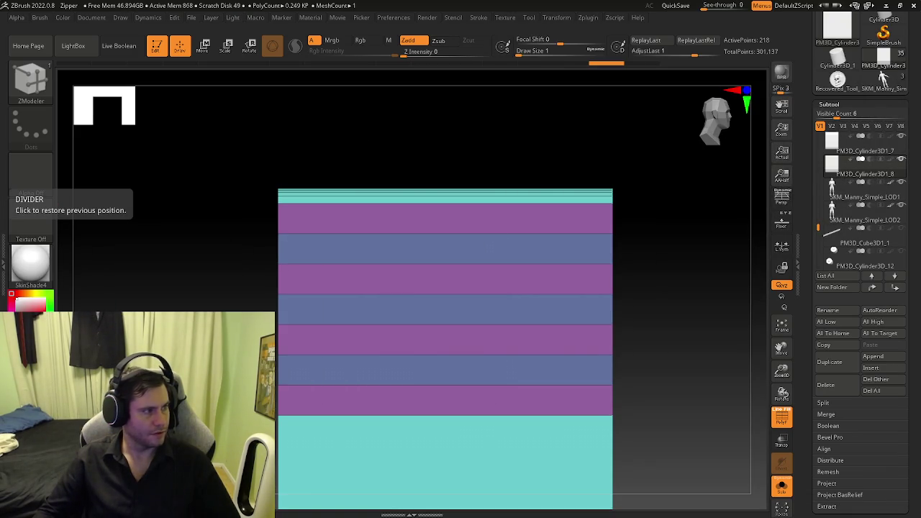
mouse_move(354, 506)
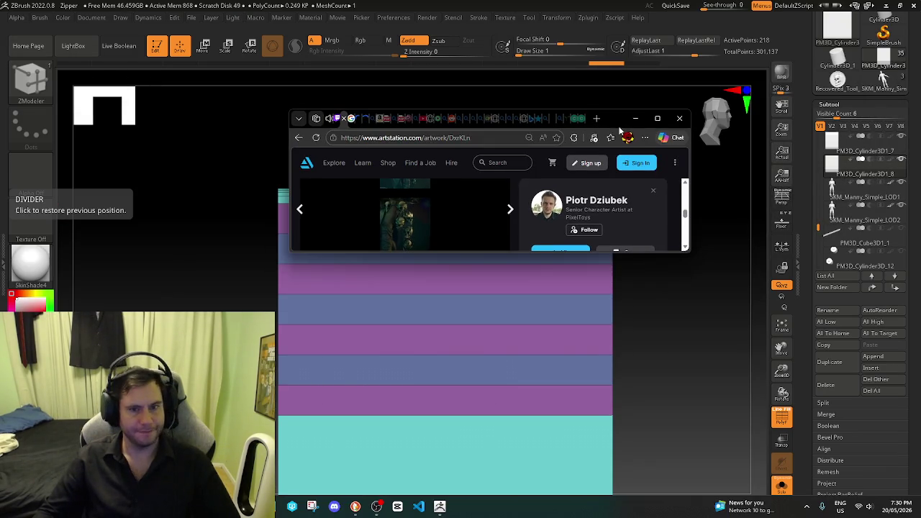
click(548, 258)
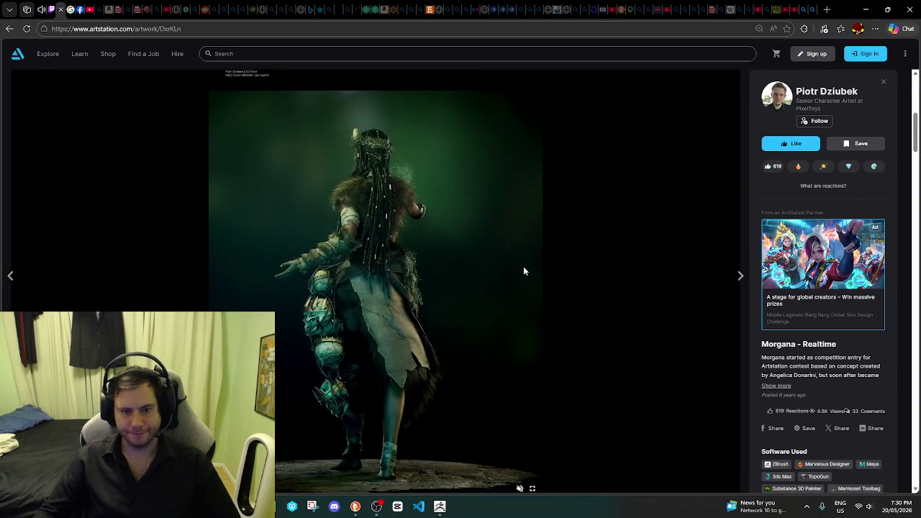
Step: Scroll down through the Morgana – Realtime renders on the ArtStation page
scroll(434, 275, down, 3)
scroll(435, 275, down, 3)
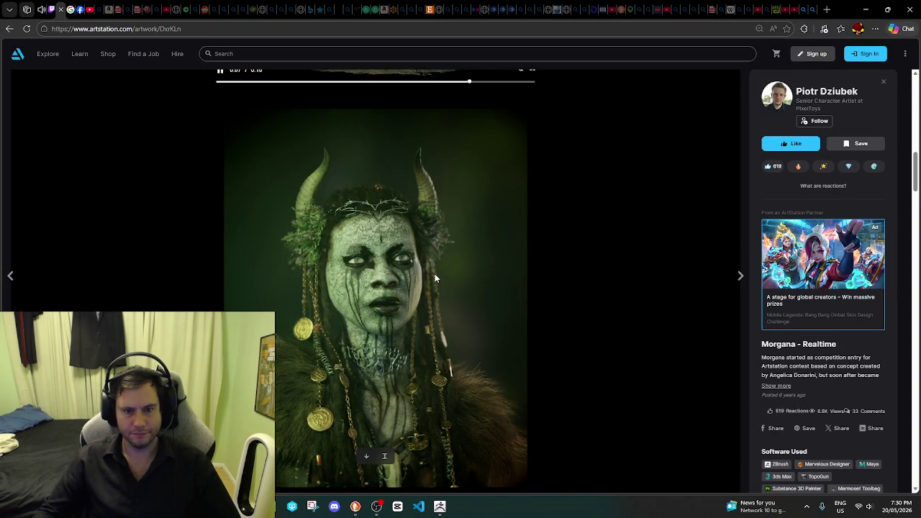
scroll(434, 274, down, 1)
scroll(433, 275, down, 2)
scroll(433, 280, down, 3)
scroll(432, 280, down, 2)
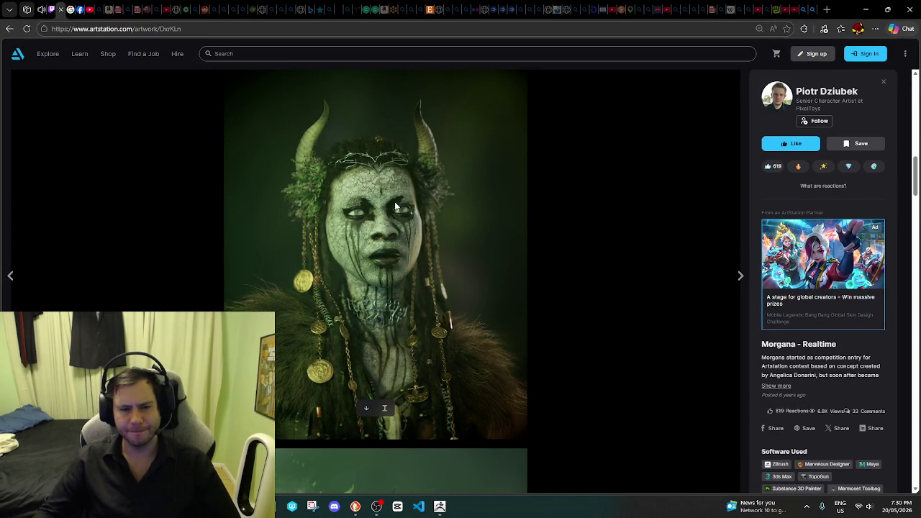
scroll(395, 206, down, 3)
scroll(400, 201, down, 3)
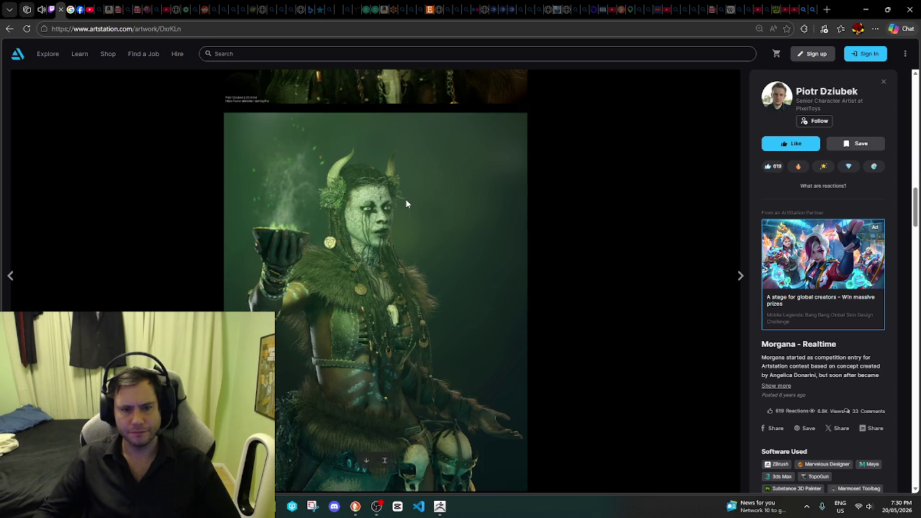
scroll(405, 204, down, 2)
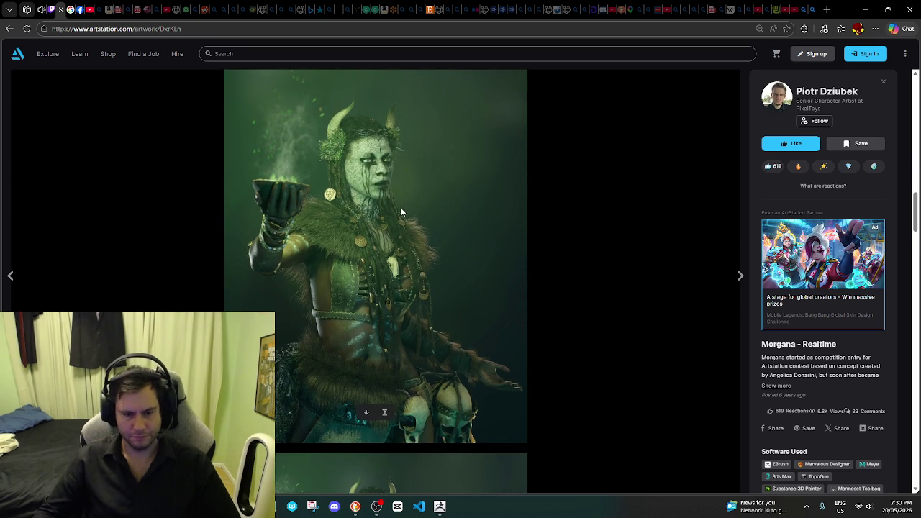
scroll(400, 207, down, 3)
scroll(401, 208, down, 2)
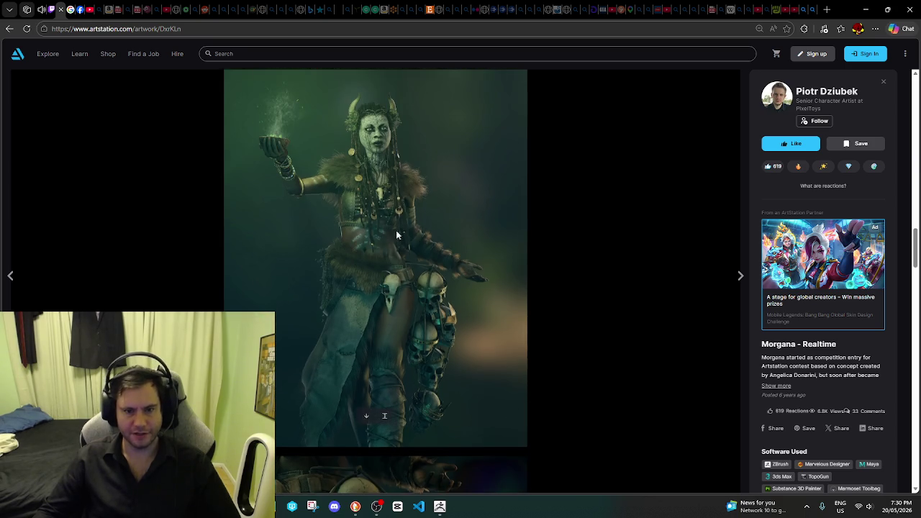
scroll(399, 214, down, 3)
scroll(417, 252, down, 2)
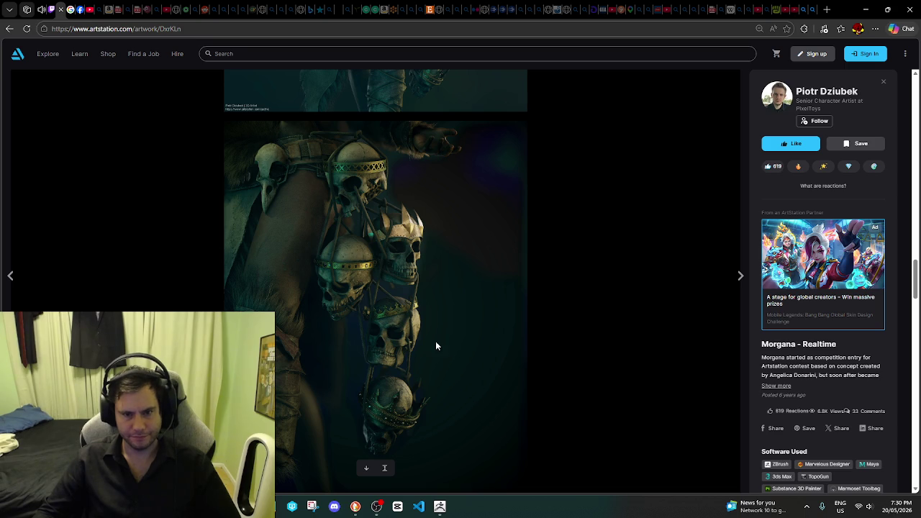
scroll(433, 337, down, 2)
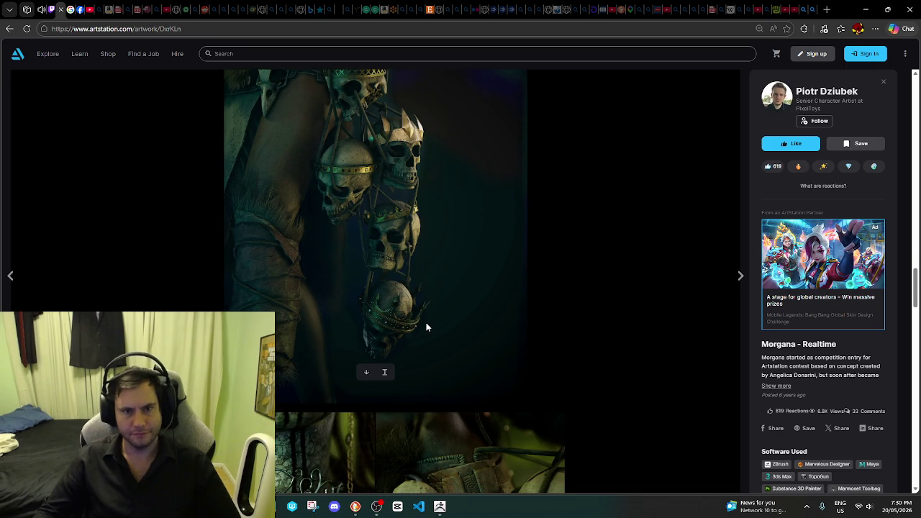
scroll(426, 326, up, 1)
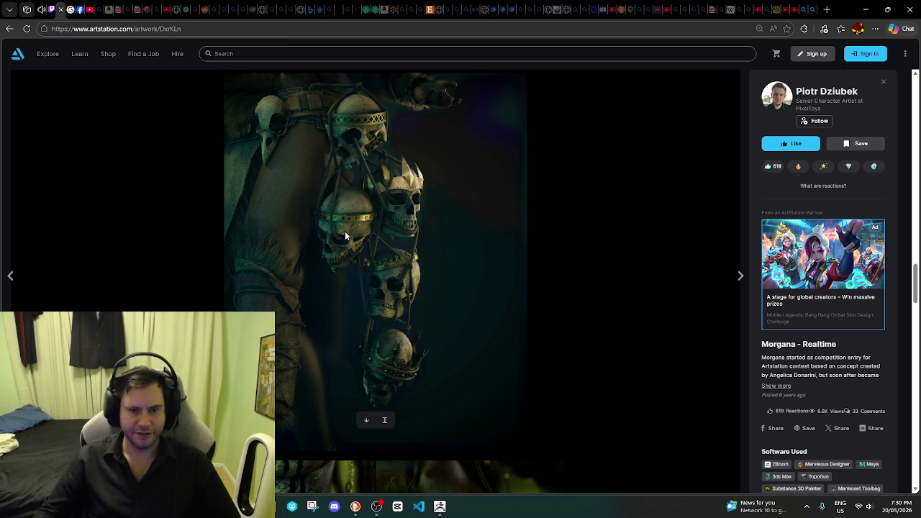
scroll(391, 286, down, 1)
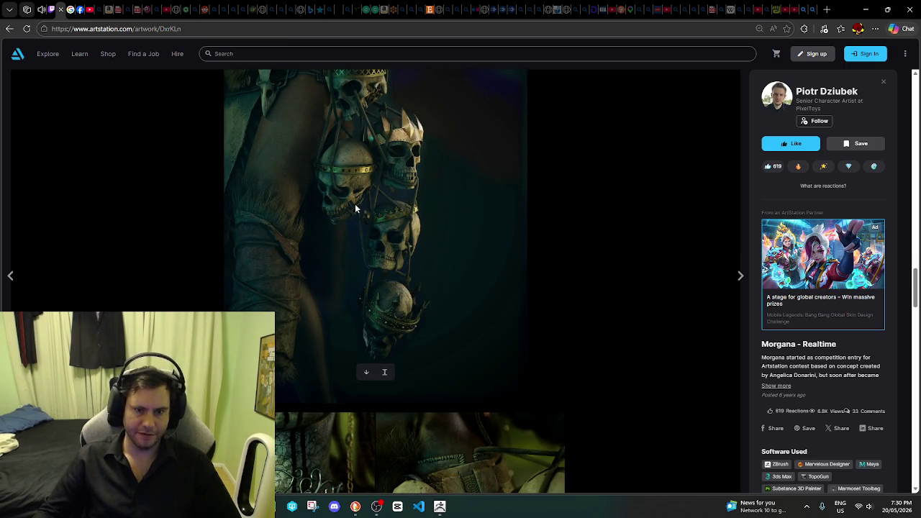
scroll(431, 268, down, 1)
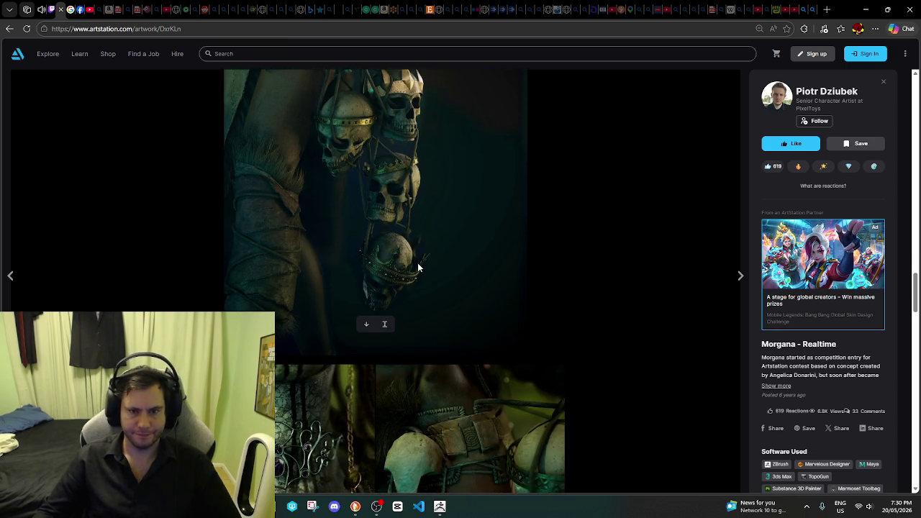
scroll(417, 268, down, 2)
scroll(418, 267, down, 2)
scroll(417, 268, down, 1)
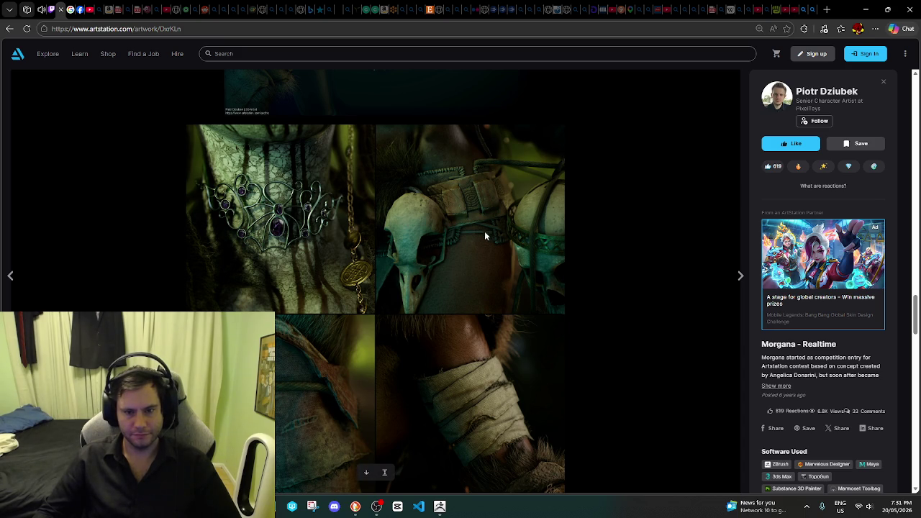
scroll(482, 284, down, 2)
scroll(481, 280, down, 1)
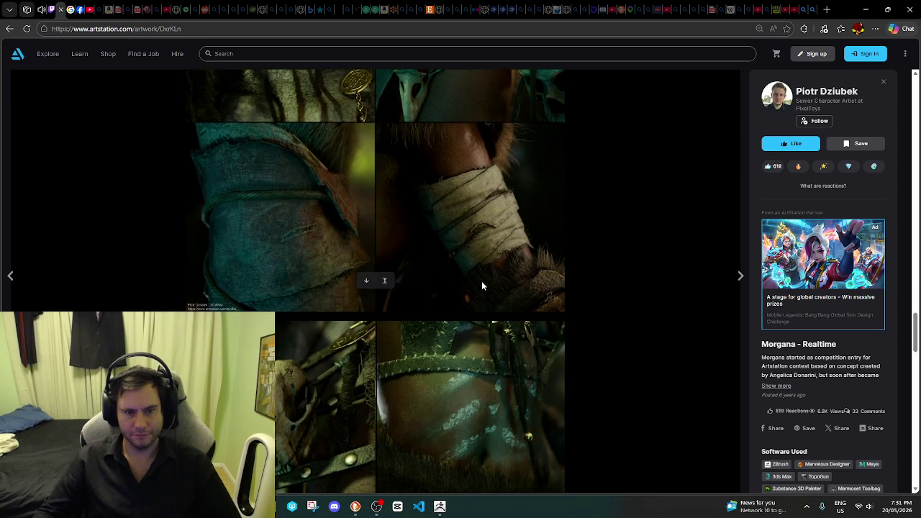
scroll(481, 280, down, 1)
scroll(481, 280, down, 1)
scroll(481, 283, down, 1)
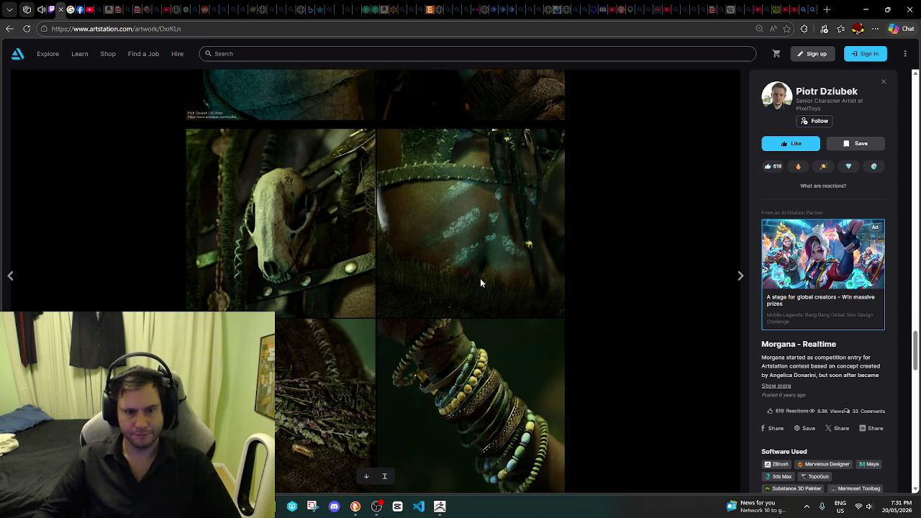
scroll(480, 283, down, 1)
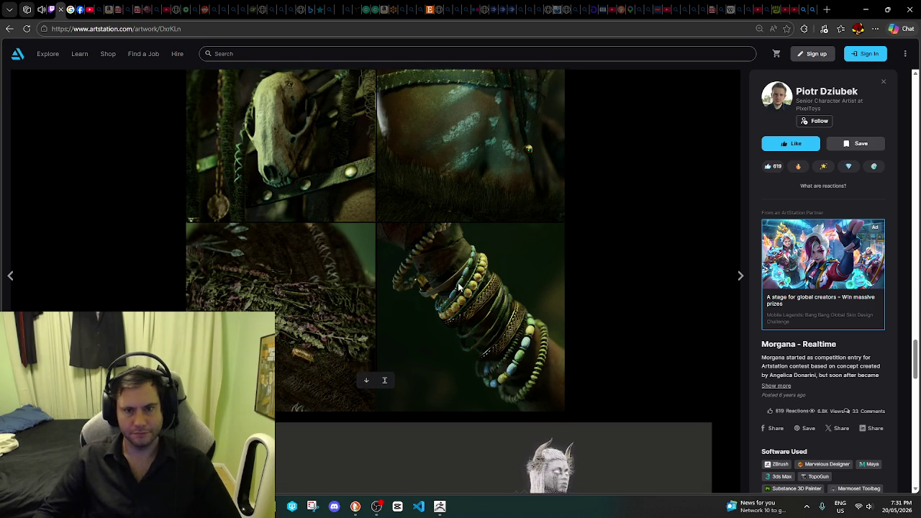
scroll(459, 286, down, 2)
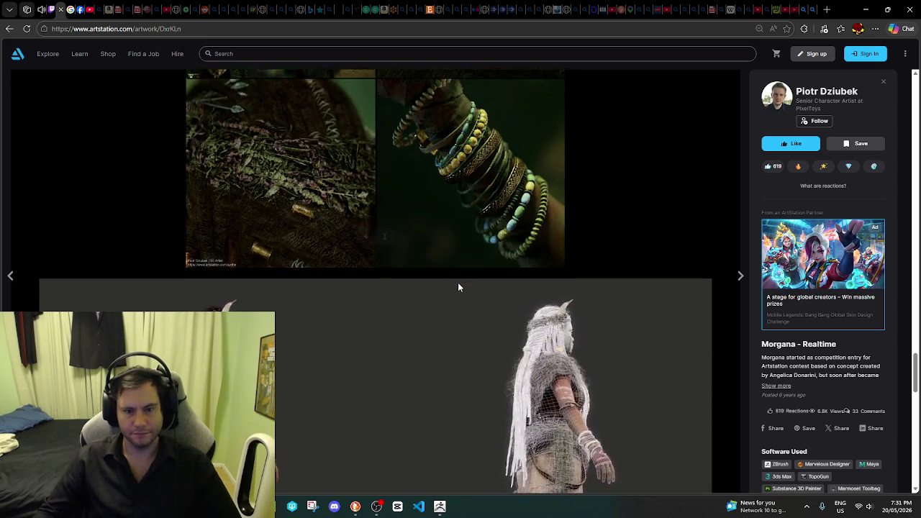
scroll(458, 282, down, 1)
scroll(458, 282, down, 1)
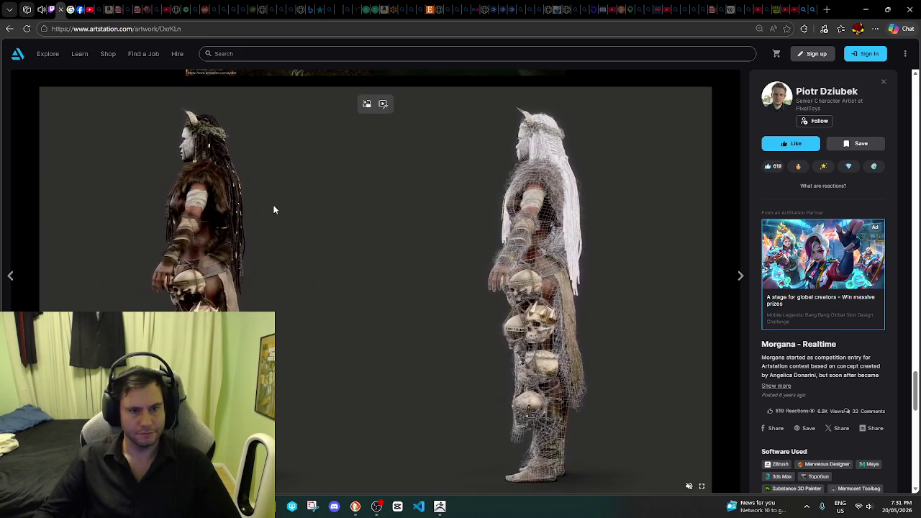
Step: View the last Morgana renders, then go back to the artist's 13-artwork portfolio
scroll(295, 207, down, 2)
scroll(296, 206, down, 3)
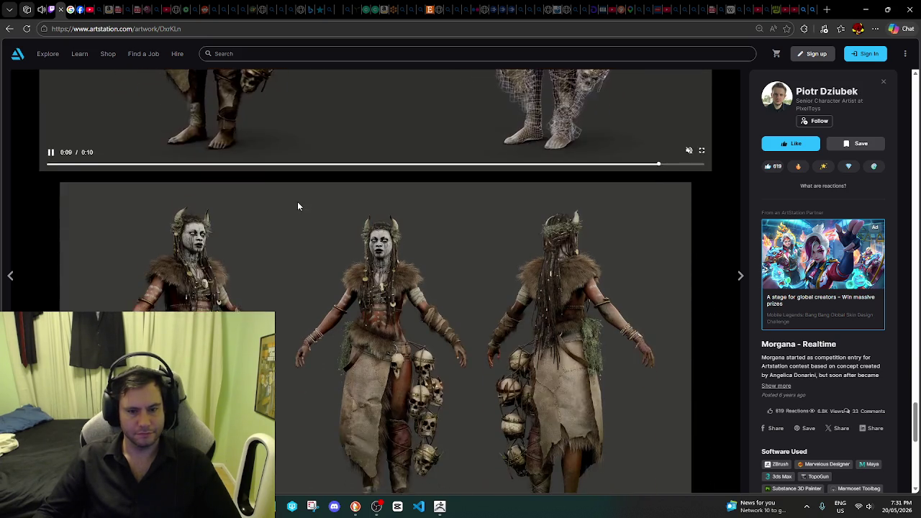
scroll(297, 209, down, 2)
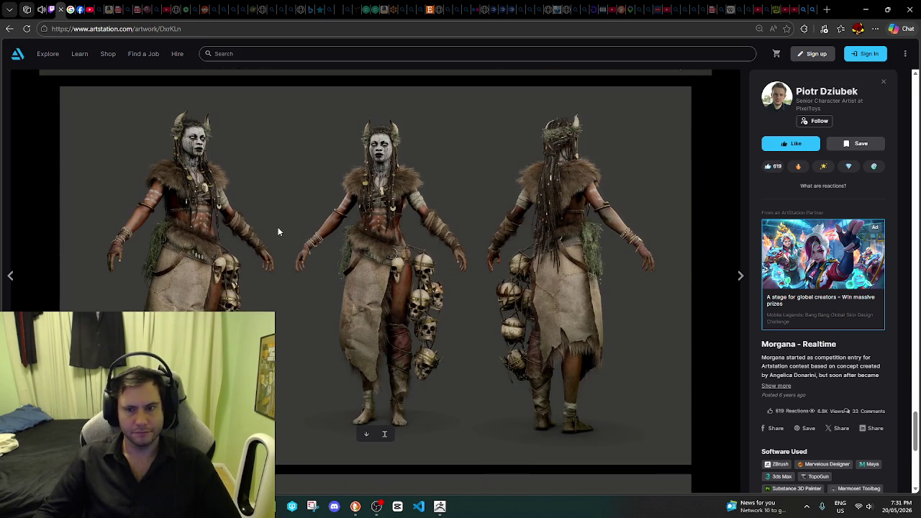
scroll(282, 241, down, 1)
scroll(288, 241, down, 2)
scroll(289, 241, down, 3)
scroll(287, 247, up, 2)
scroll(286, 247, up, 3)
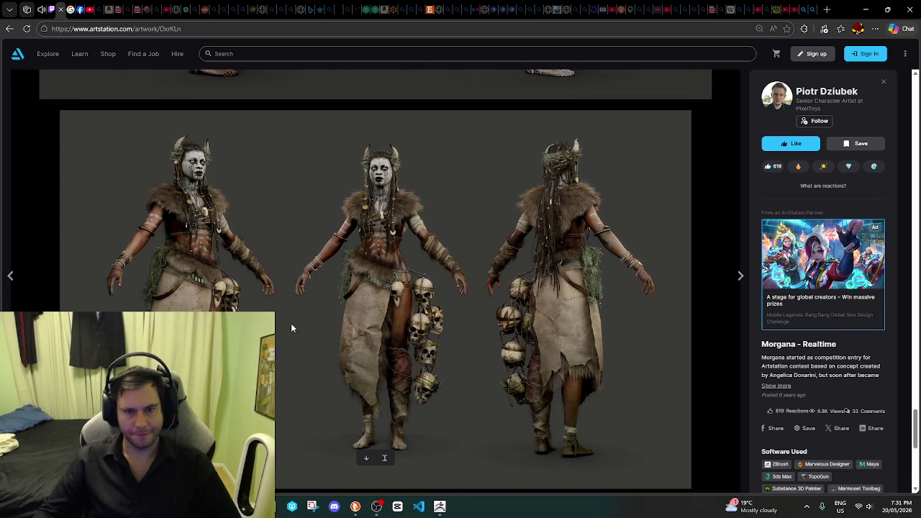
scroll(346, 205, up, 2)
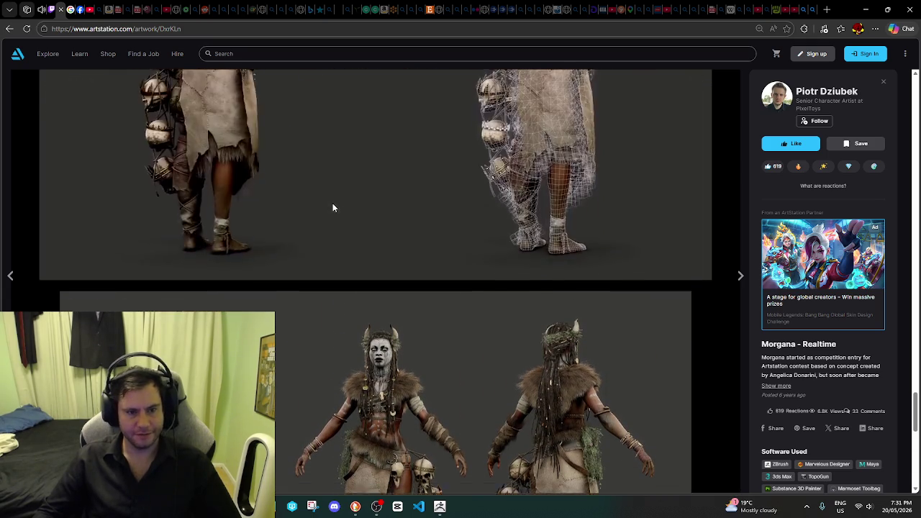
scroll(331, 209, up, 5)
scroll(331, 212, up, 2)
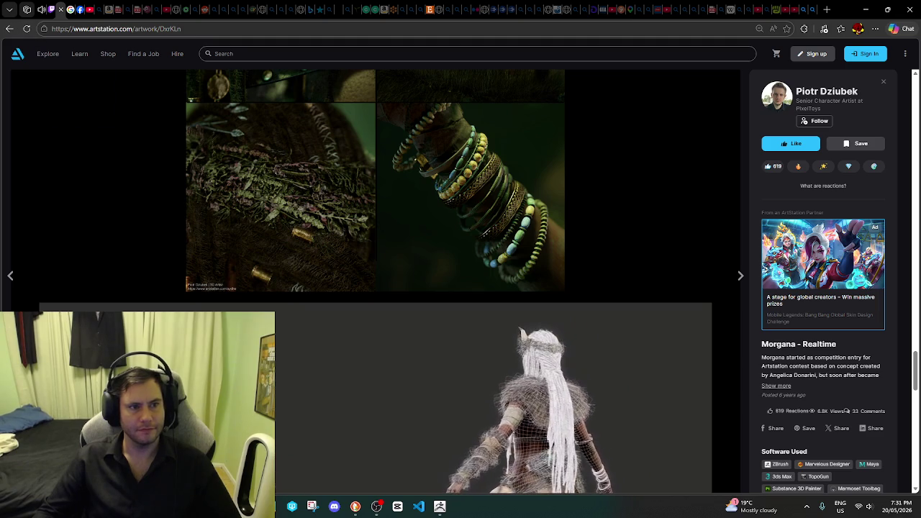
click(11, 28)
scroll(374, 245, down, 1)
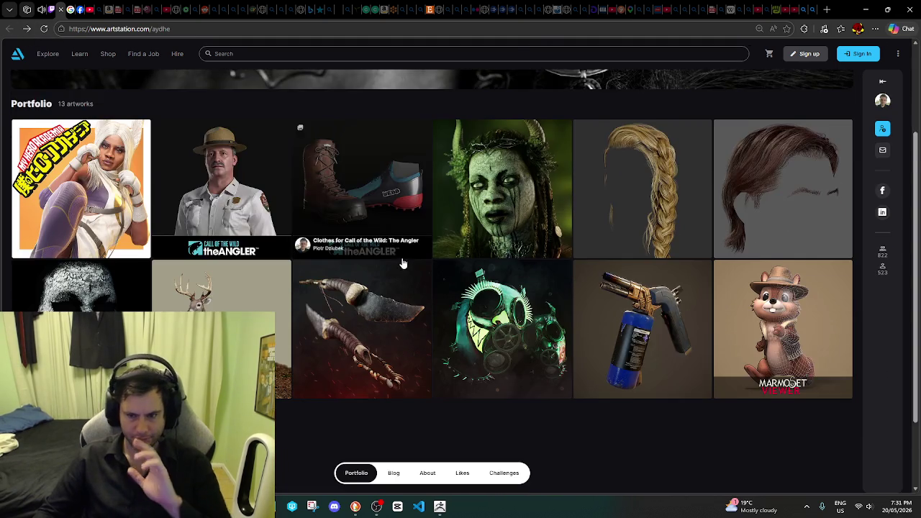
scroll(403, 263, down, 1)
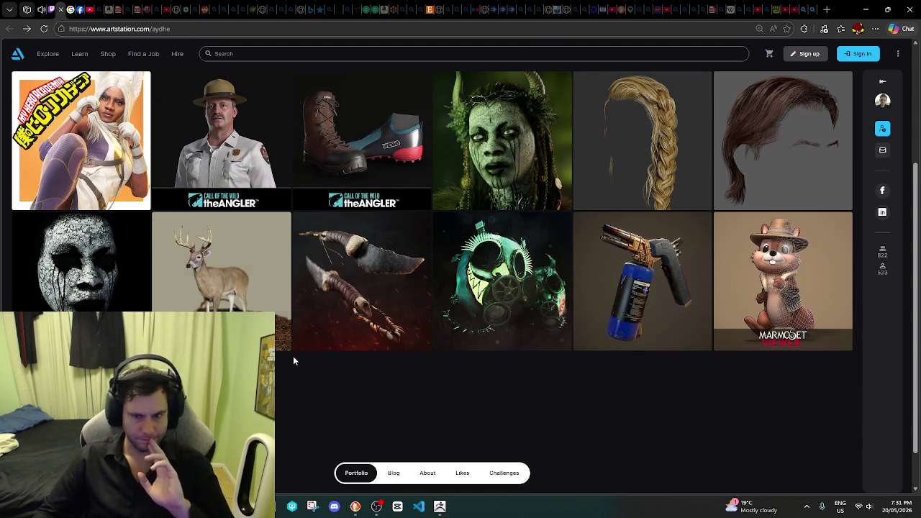
click(488, 306)
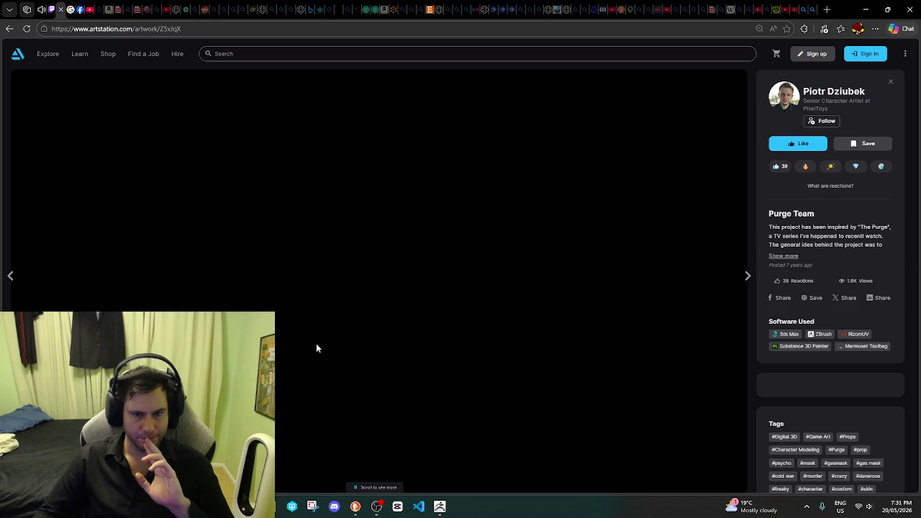
scroll(479, 314, down, 1)
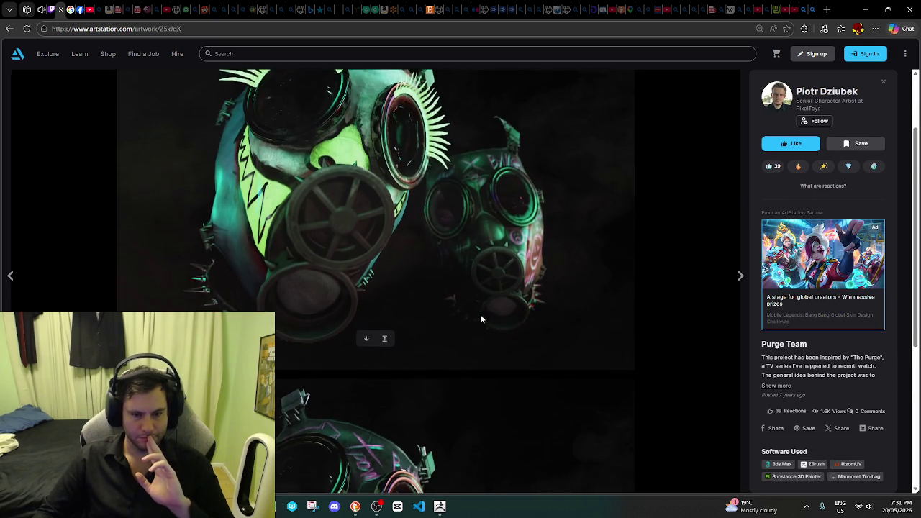
scroll(480, 314, down, 2)
scroll(480, 314, down, 2)
scroll(482, 307, down, 3)
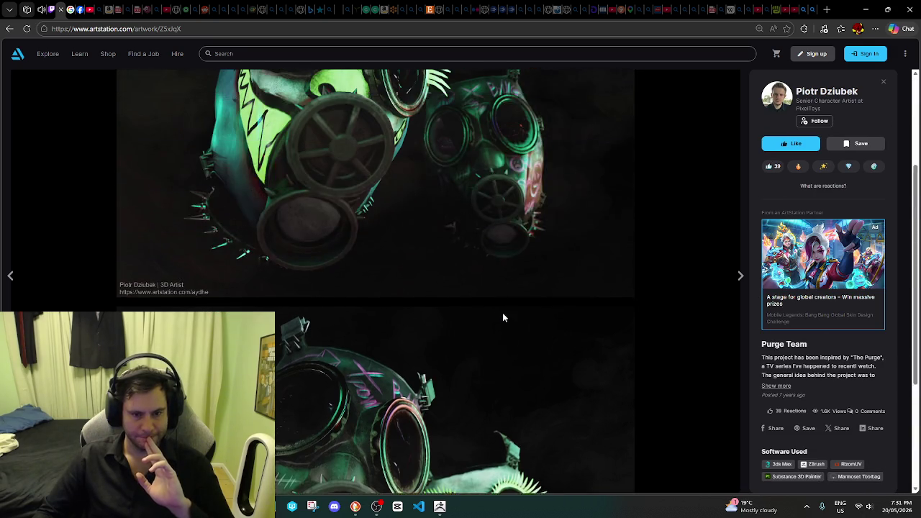
scroll(503, 313, down, 2)
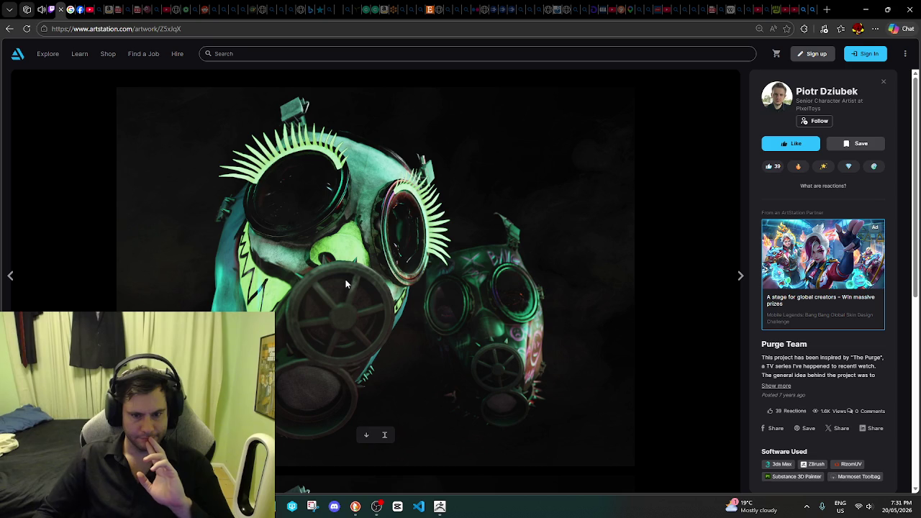
click(9, 29)
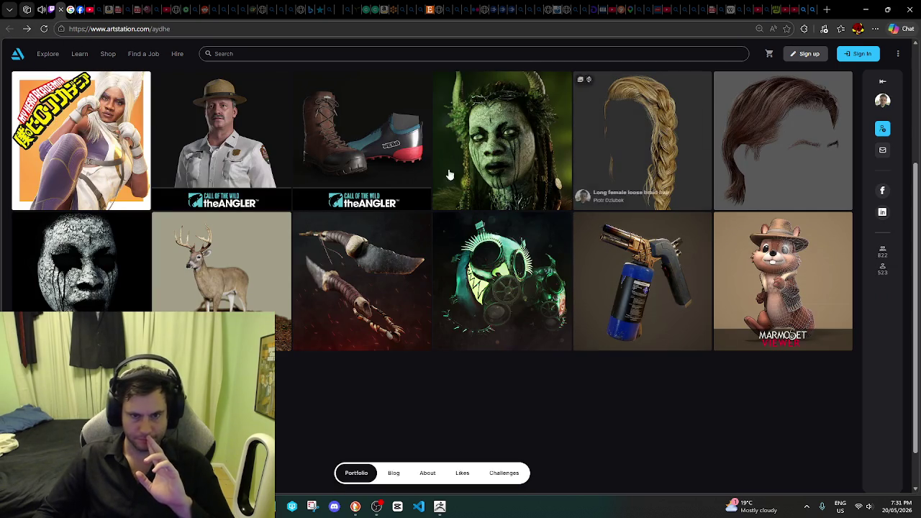
scroll(132, 272, down, 1)
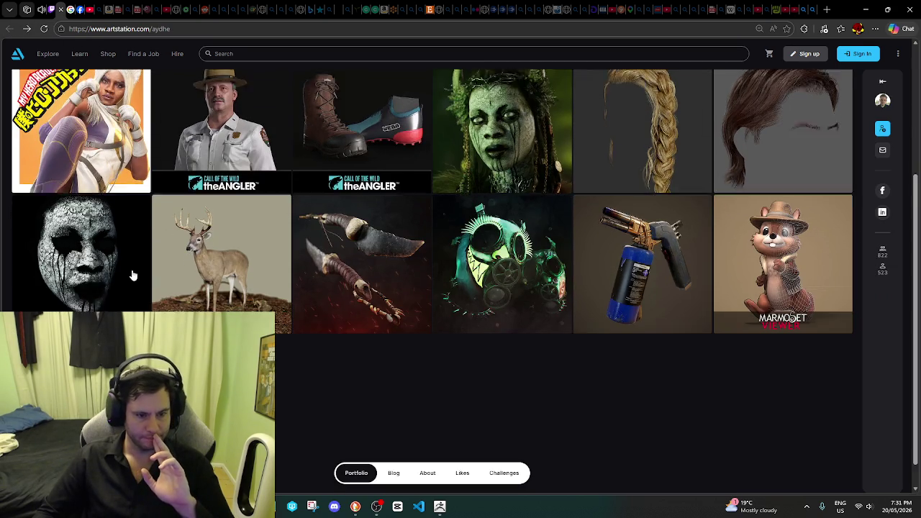
scroll(130, 268, up, 2)
click(41, 9)
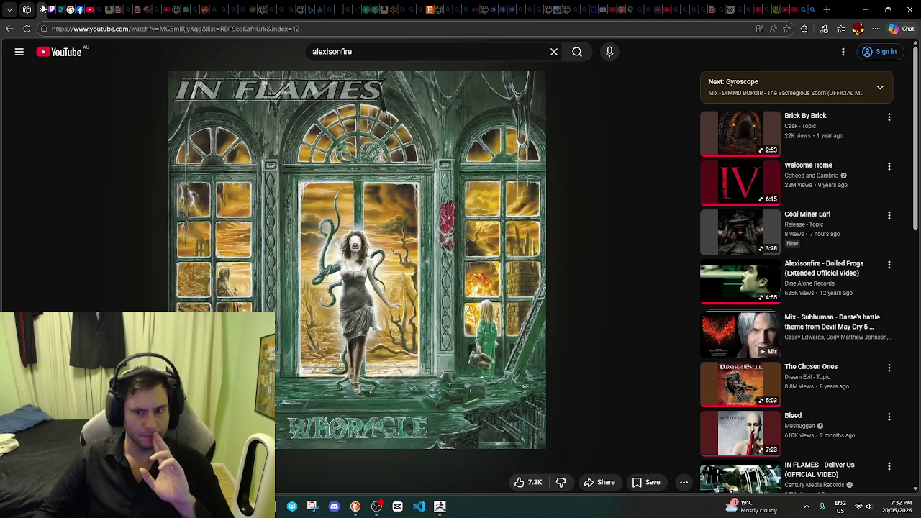
Step: Glance at the Twitch chat, then minimize the browser to reveal the ZBrush workspace
click(27, 9)
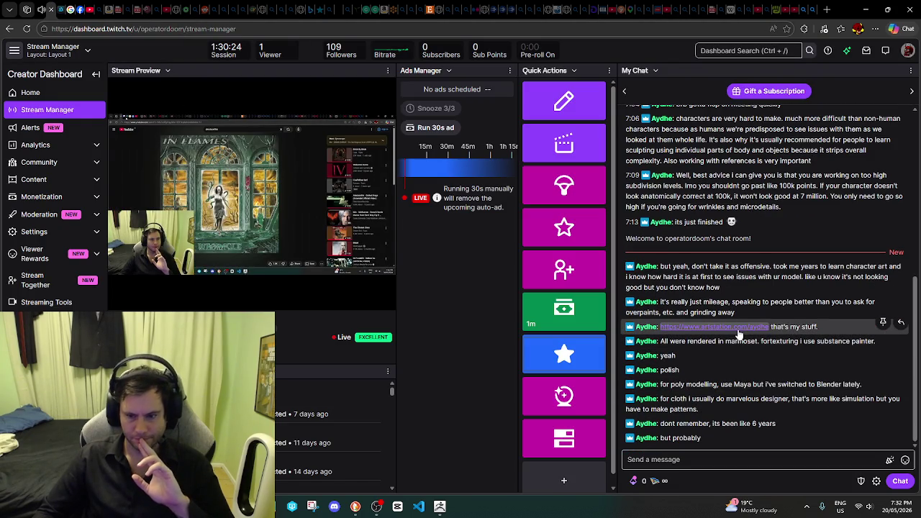
click(866, 8)
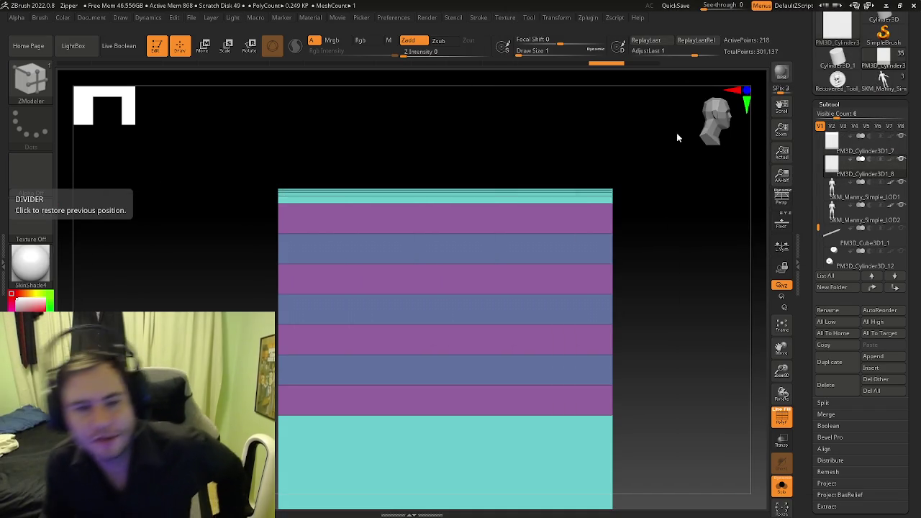
Step: Save As Zipper.zpr in the Circus folder, confirming replacement of the existing file
drag(629, 152, 605, 158)
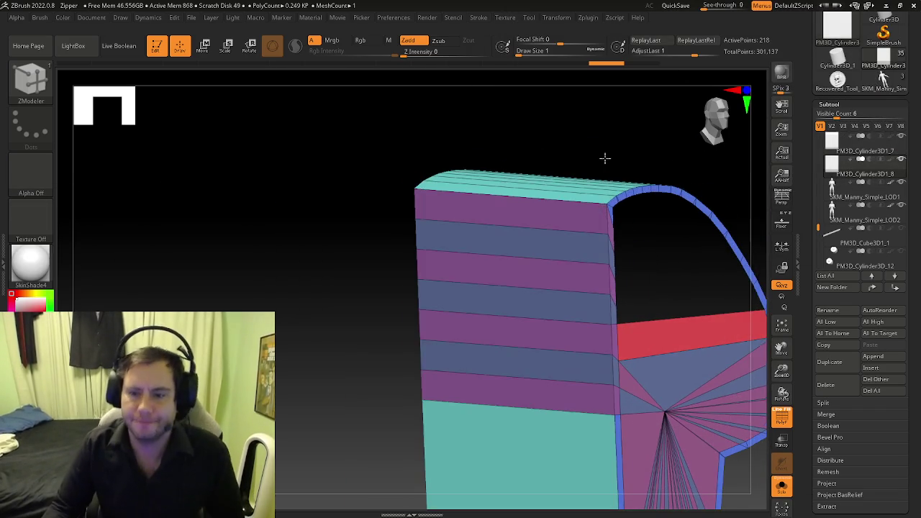
click(191, 17)
click(265, 36)
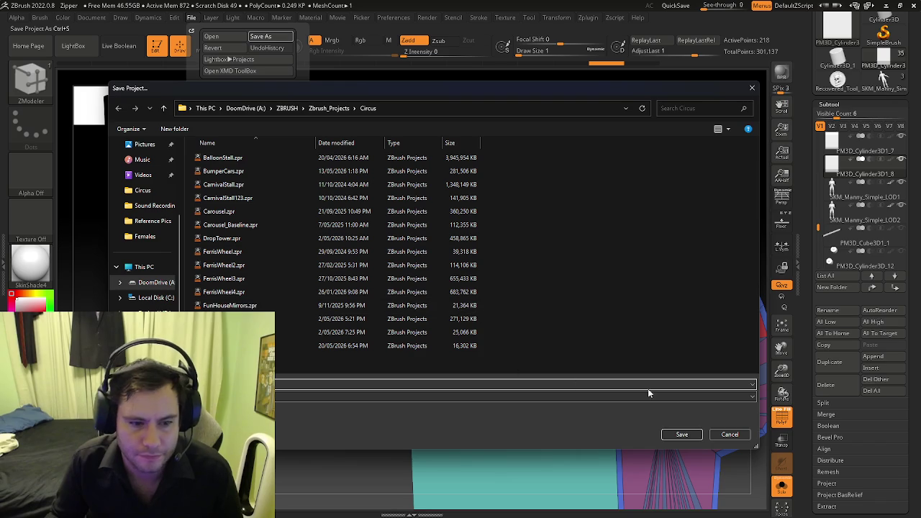
click(680, 434)
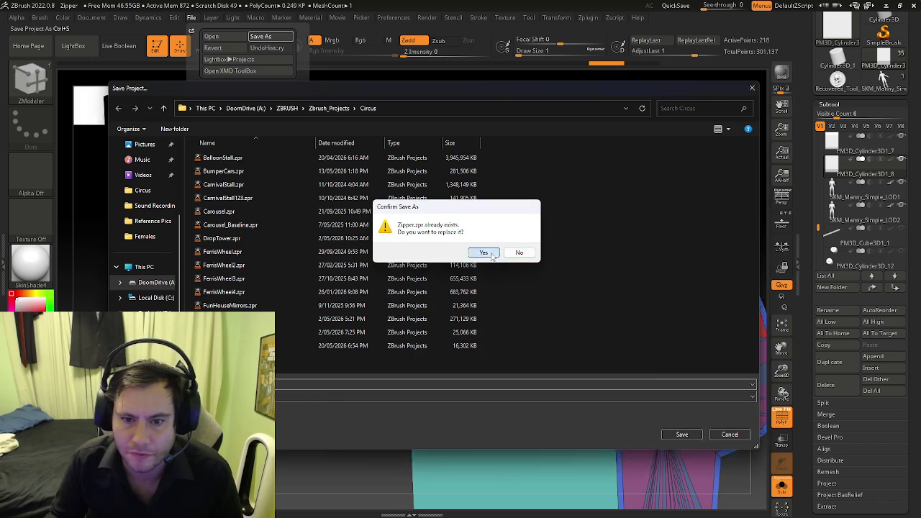
click(492, 254)
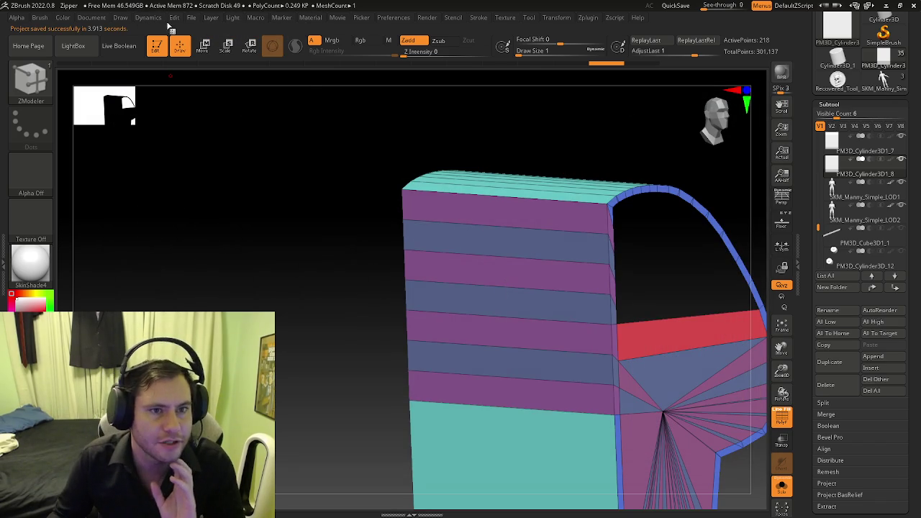
click(192, 18)
Step: Skip saving changes and browse to DoomDrive (A:) > ZBRUSH > Zbrush_Projects > Guns
click(213, 36)
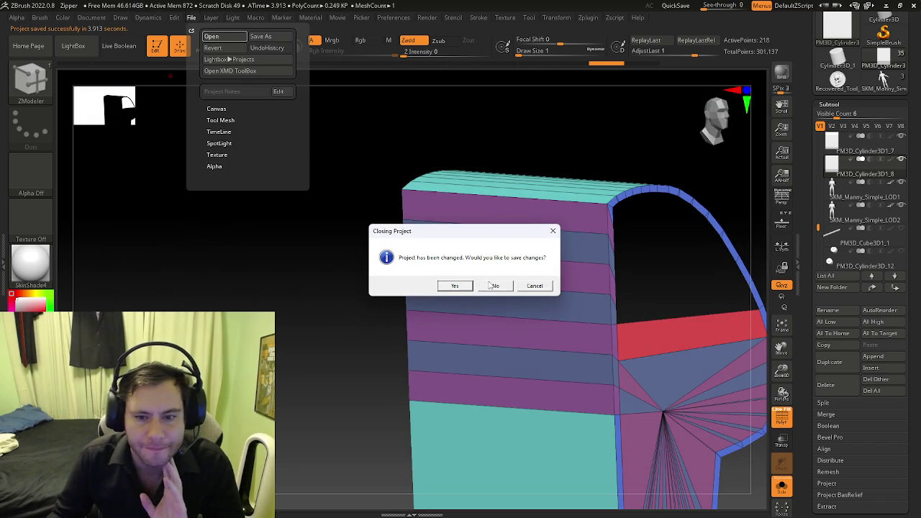
click(492, 286)
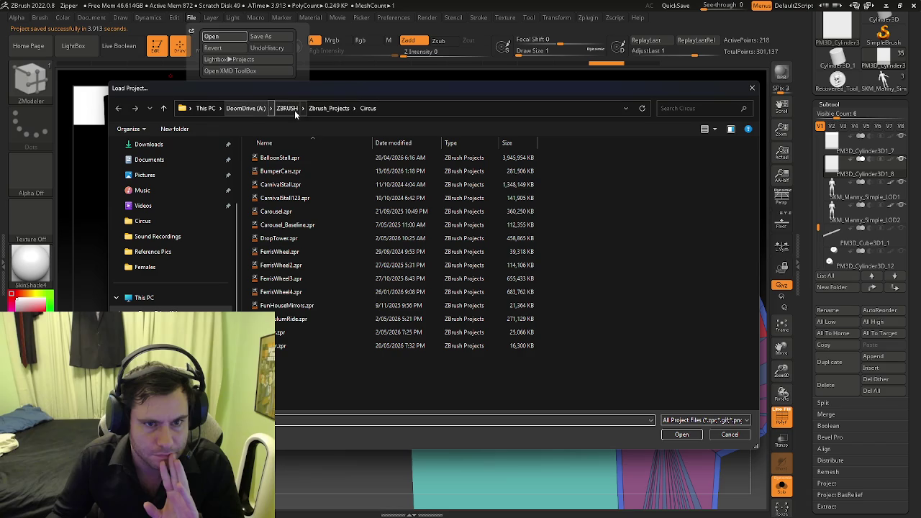
click(249, 108)
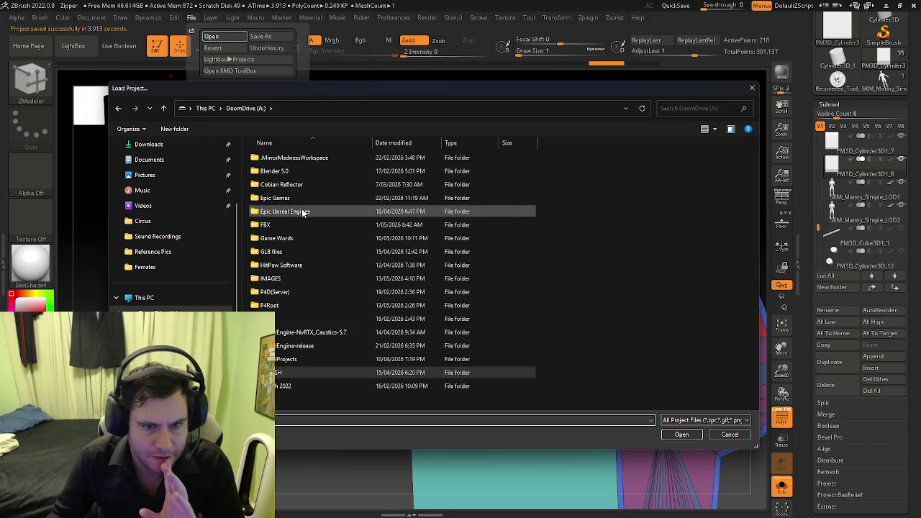
double_click(283, 372)
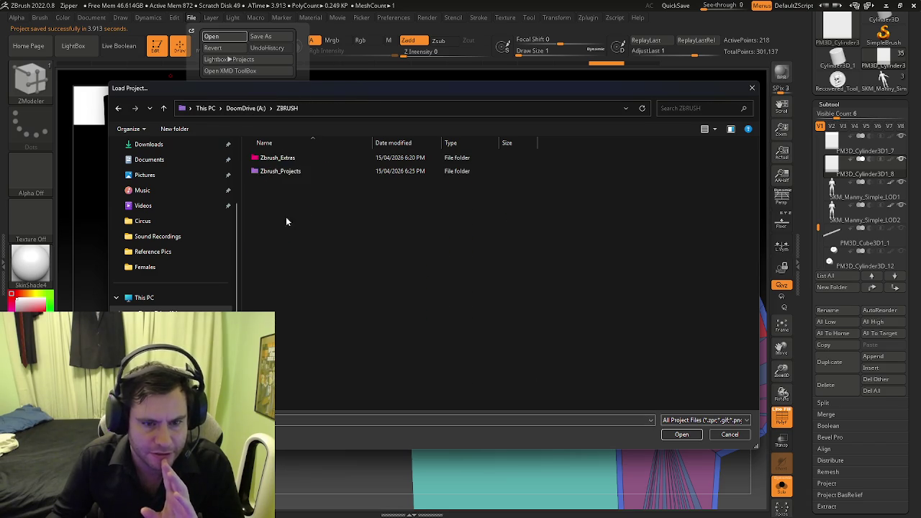
double_click(282, 171)
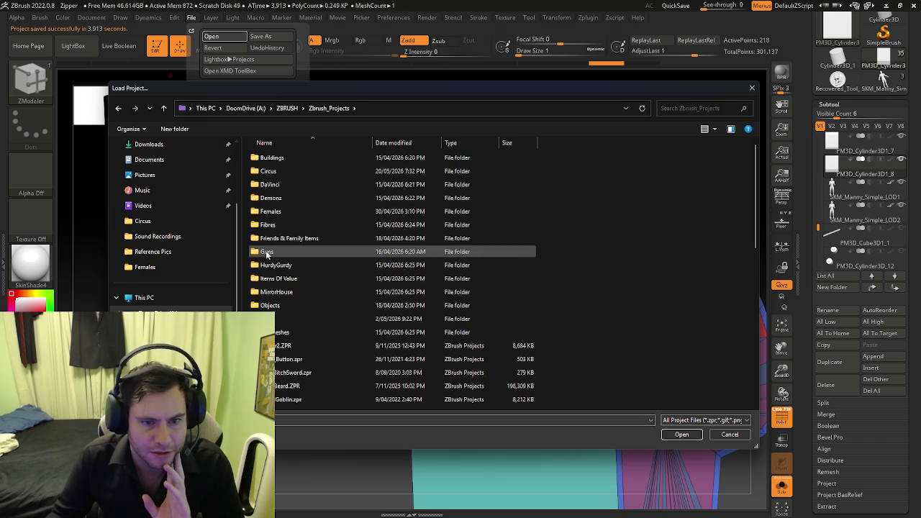
double_click(264, 252)
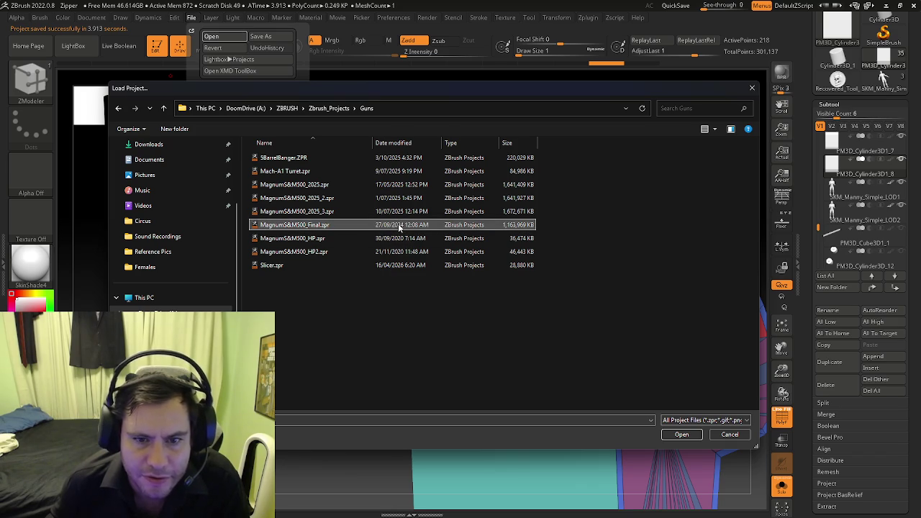
Step: Load the MagnumS&M500_2025_3.zpr revolver project from the Guns folder
click(397, 213)
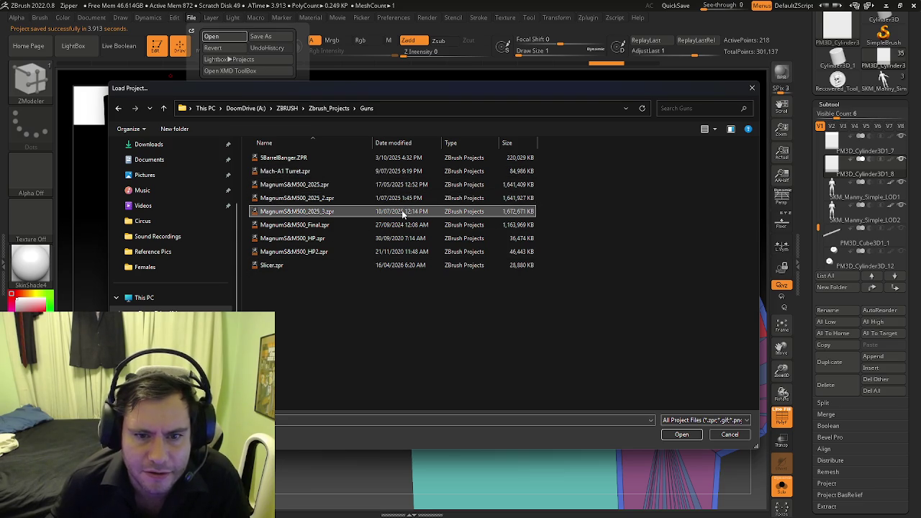
click(389, 187)
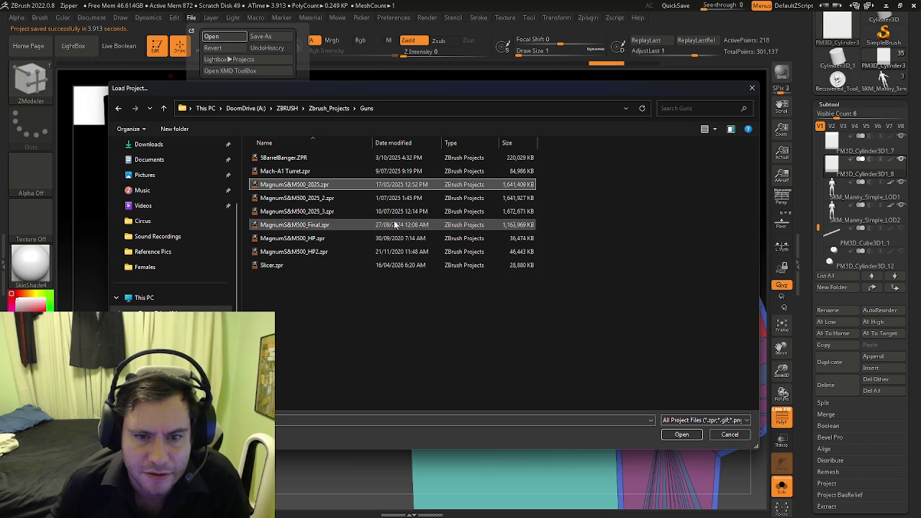
click(396, 211)
double_click(395, 212)
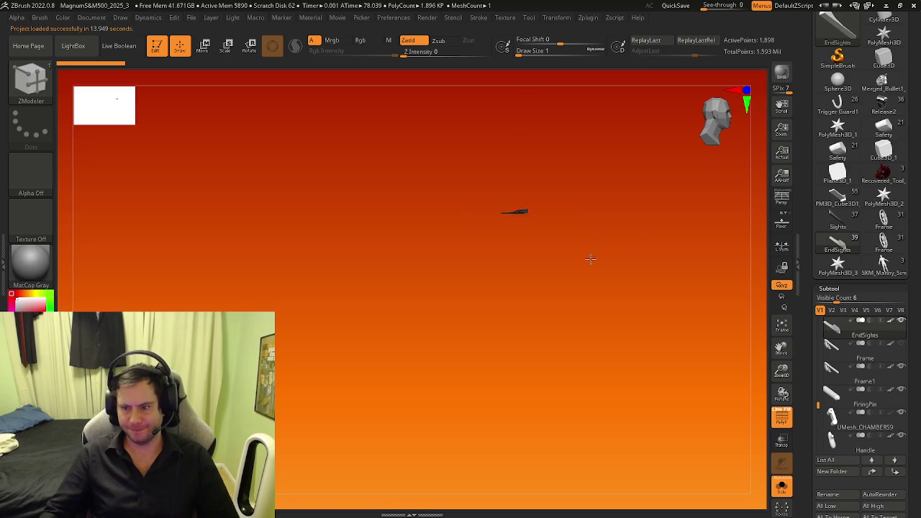
Step: Try another visibility set, then turn off Solo to show the whole revolver
click(832, 311)
click(820, 310)
click(789, 488)
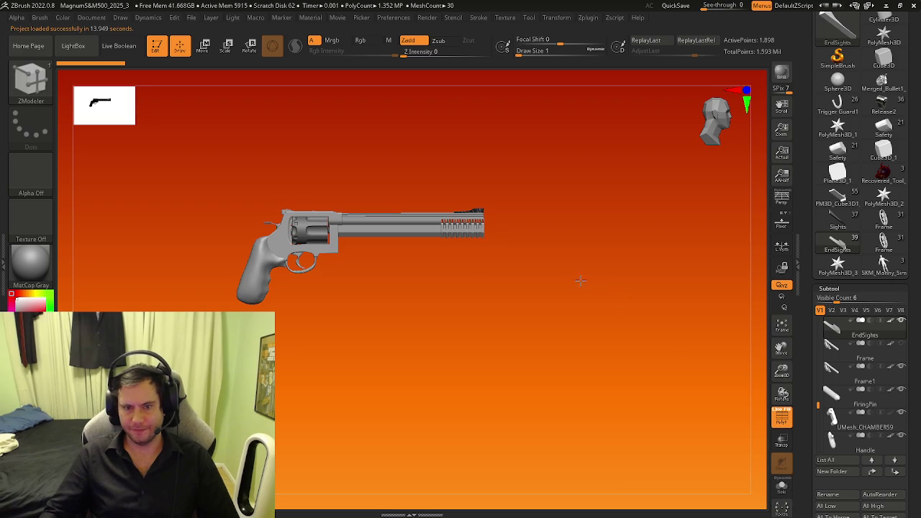
mouse_move(321, 276)
right_down()
mouse_move(351, 283)
mouse_move(382, 272)
mouse_move(713, 333)
right_up()
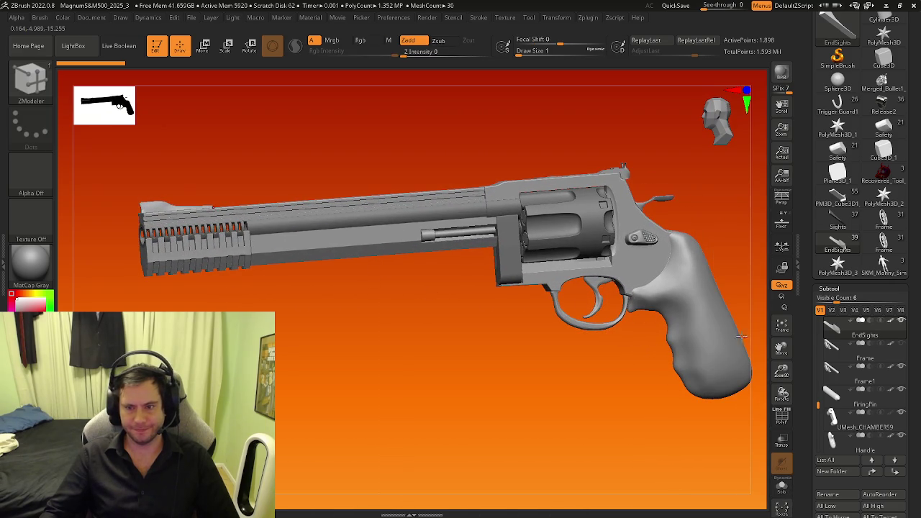
Step: Review the second and third visibility sets from several angles, then return to the full revolver
click(831, 310)
click(843, 310)
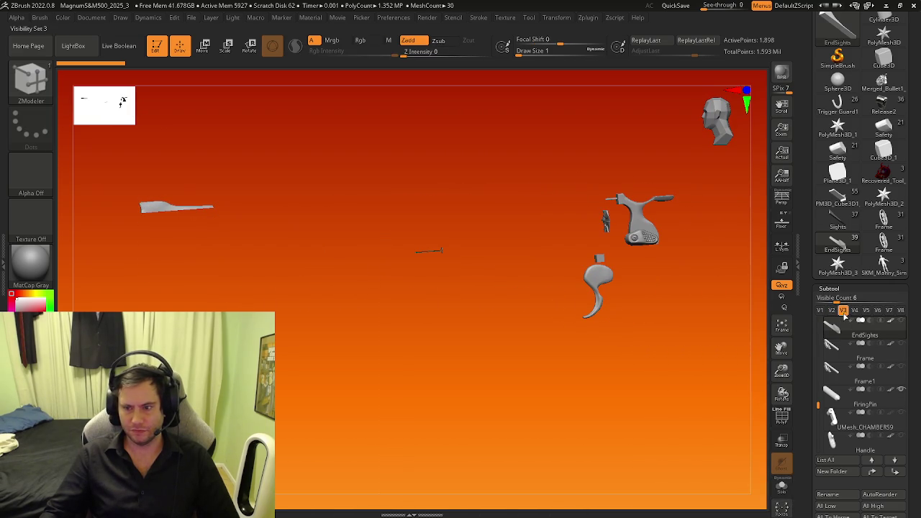
mouse_move(453, 282)
right_down()
mouse_move(585, 302)
mouse_move(438, 290)
right_up()
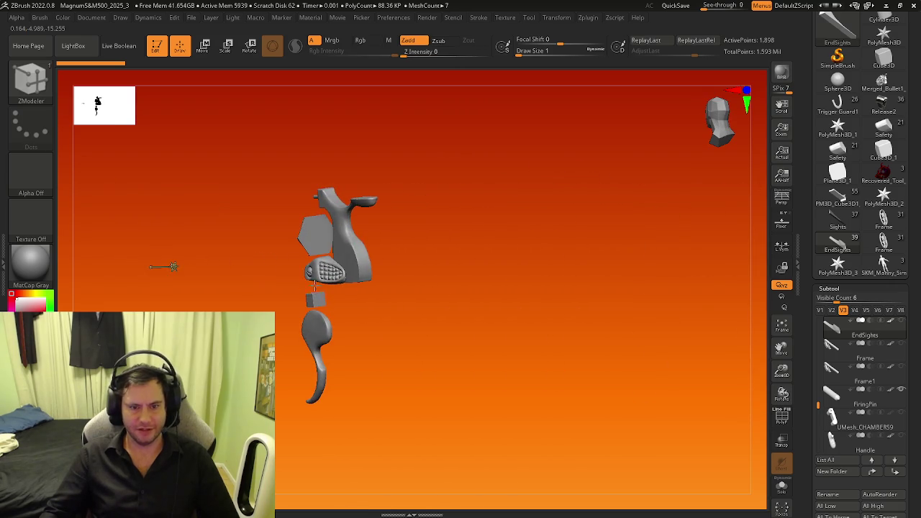
mouse_move(343, 278)
ctrl+right_down()
mouse_move(485, 273)
mouse_move(277, 247)
mouse_move(467, 245)
ctrl+right_up()
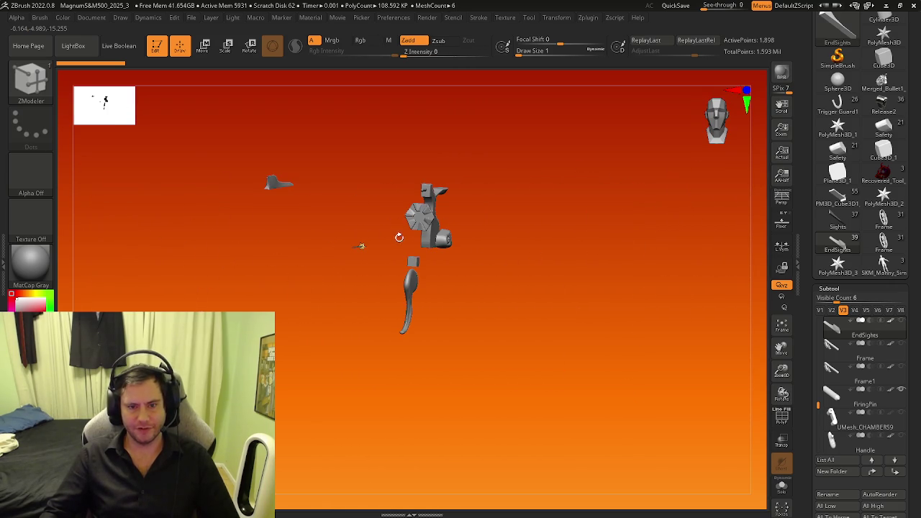
right_drag(397, 234, 555, 267)
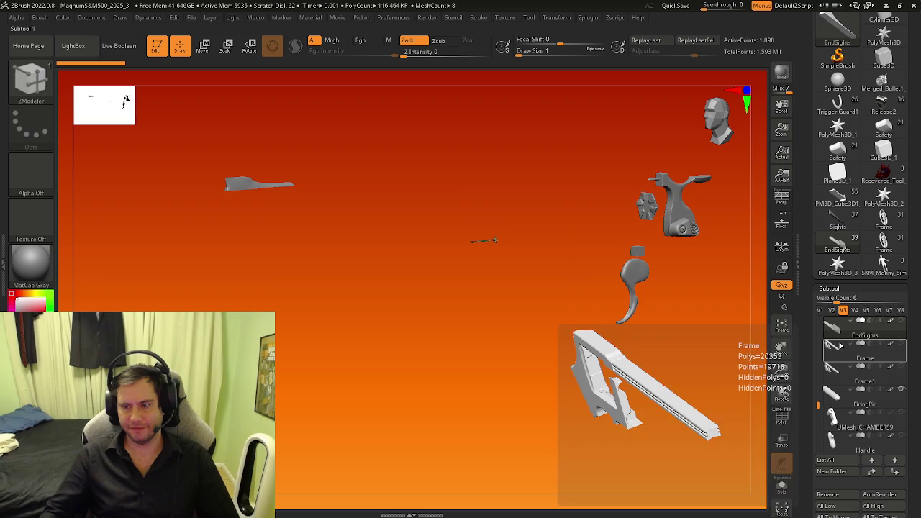
click(820, 310)
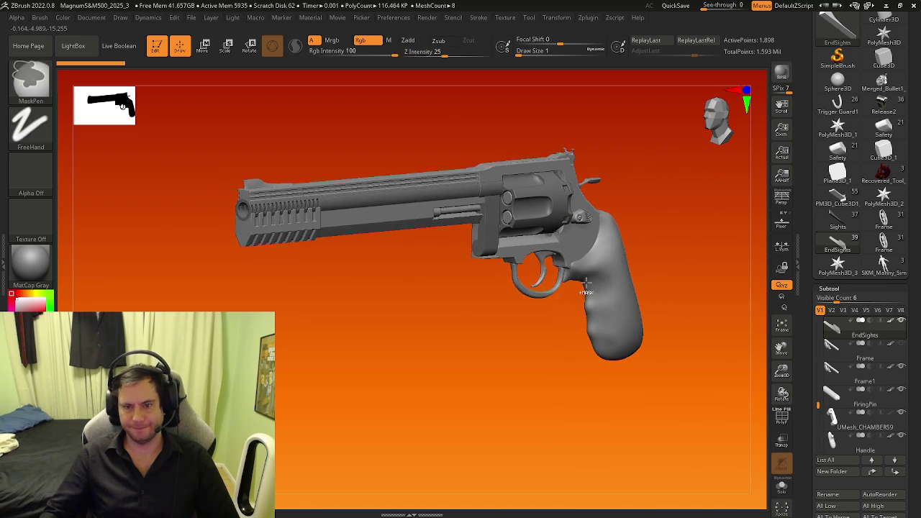
right_drag(587, 283, 506, 266)
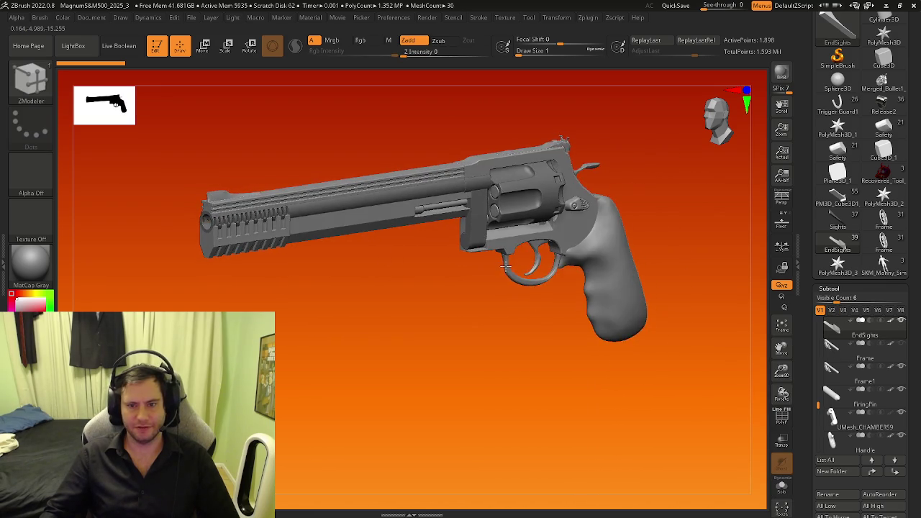
mouse_move(506, 266)
right_down()
mouse_move(578, 251)
mouse_move(528, 274)
mouse_move(537, 272)
mouse_move(518, 246)
mouse_move(454, 276)
mouse_move(377, 228)
mouse_move(518, 220)
mouse_move(485, 250)
mouse_move(550, 299)
mouse_move(470, 250)
right_up()
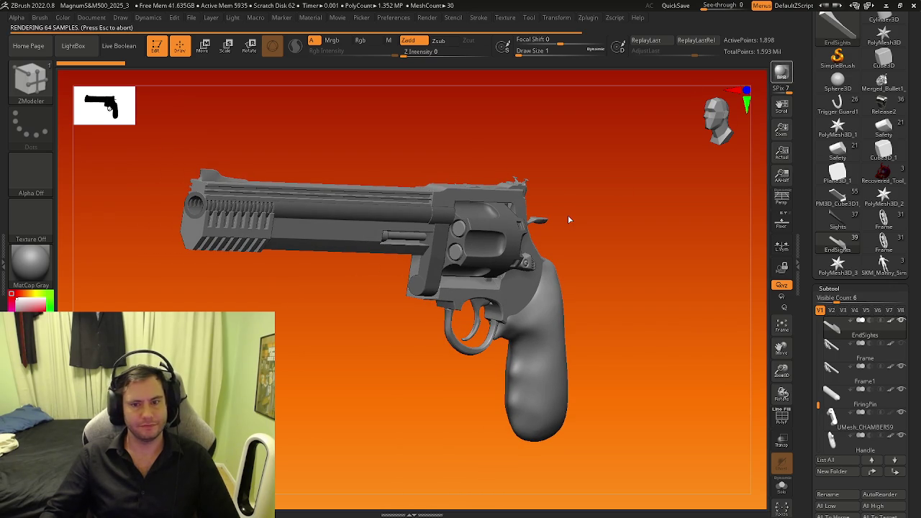
Step: Try MatCap Metal01 and Metal02, settle on Chrome A, then show the next visibility set
click(43, 267)
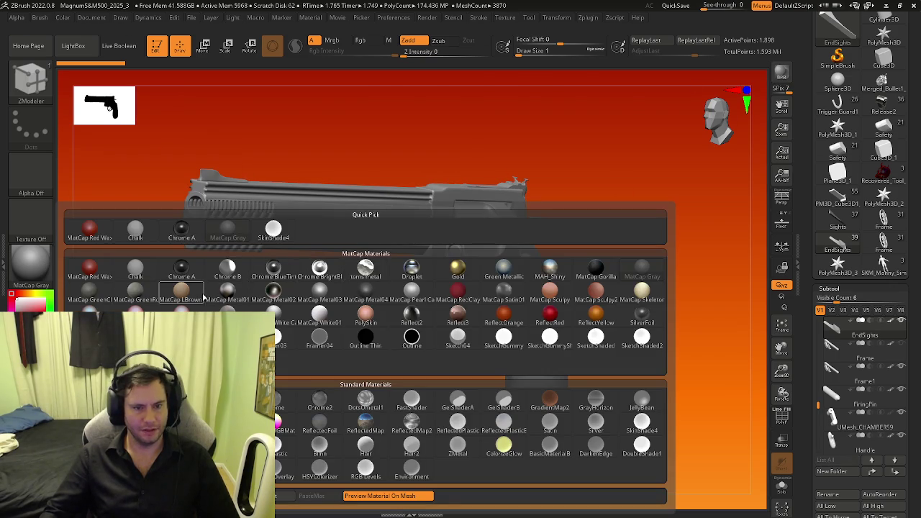
click(227, 292)
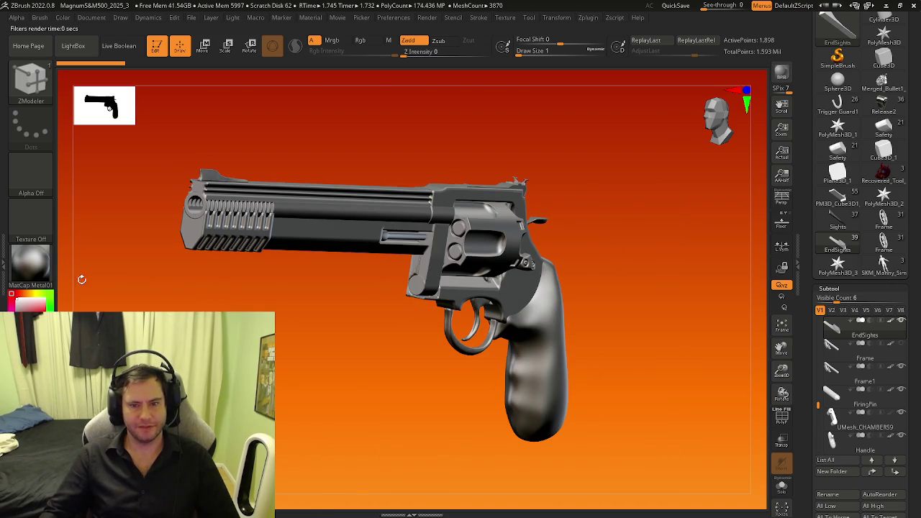
click(44, 270)
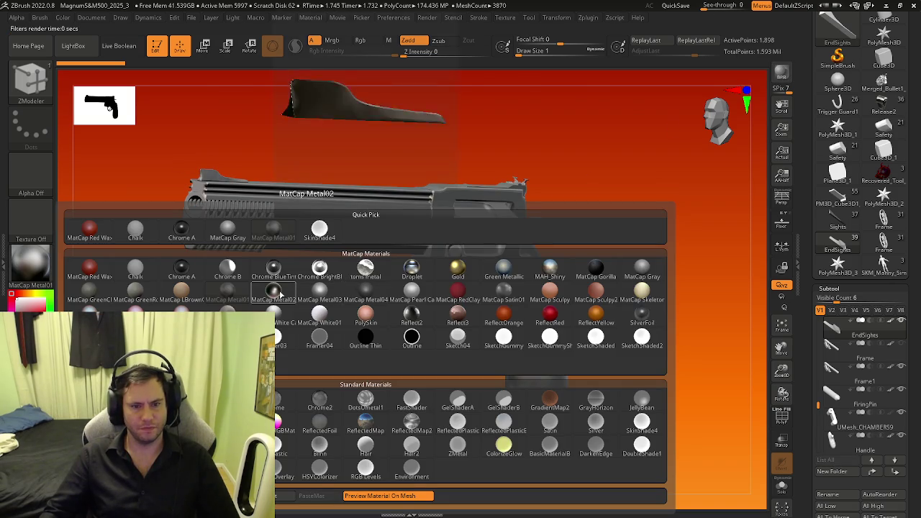
click(280, 293)
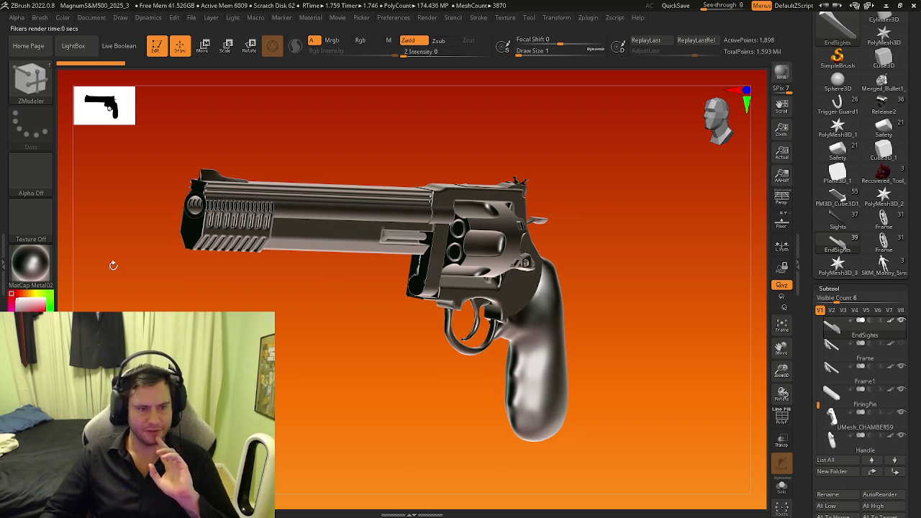
click(36, 264)
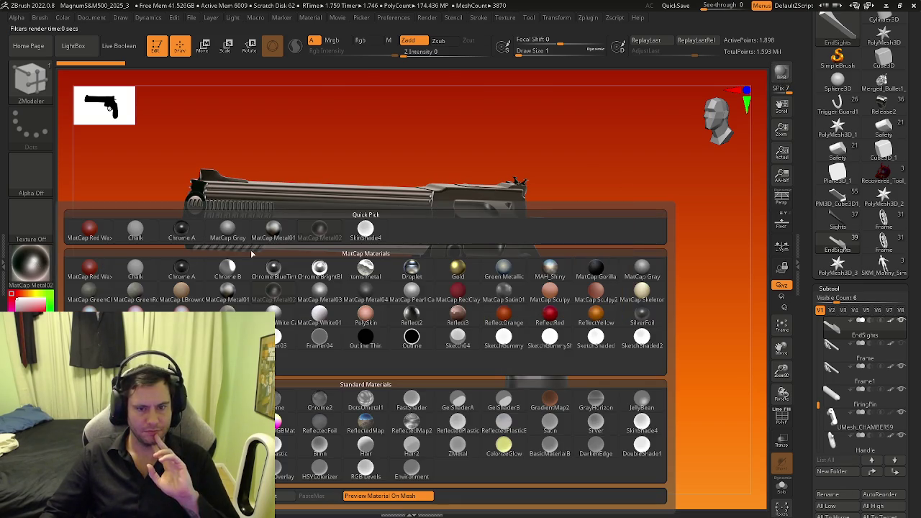
click(189, 274)
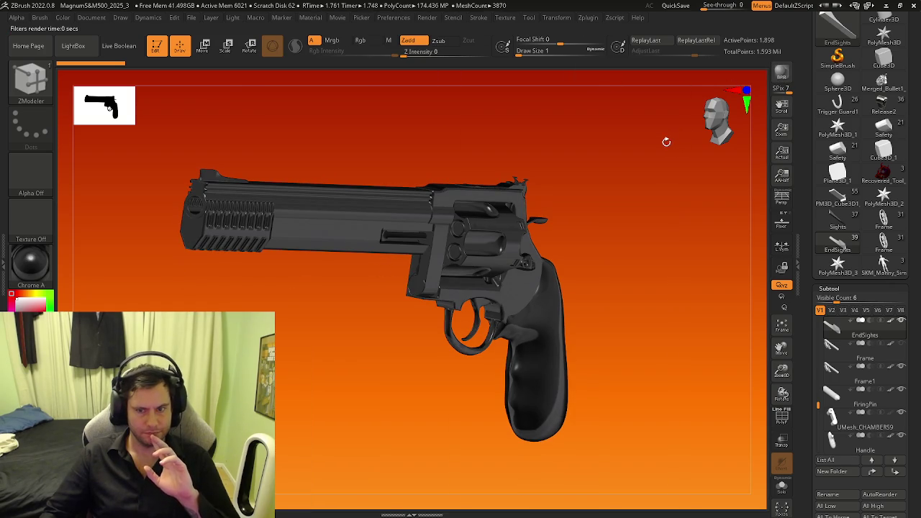
mouse_move(593, 234)
mouse_down()
mouse_move(608, 249)
mouse_move(521, 262)
mouse_move(555, 271)
mouse_up()
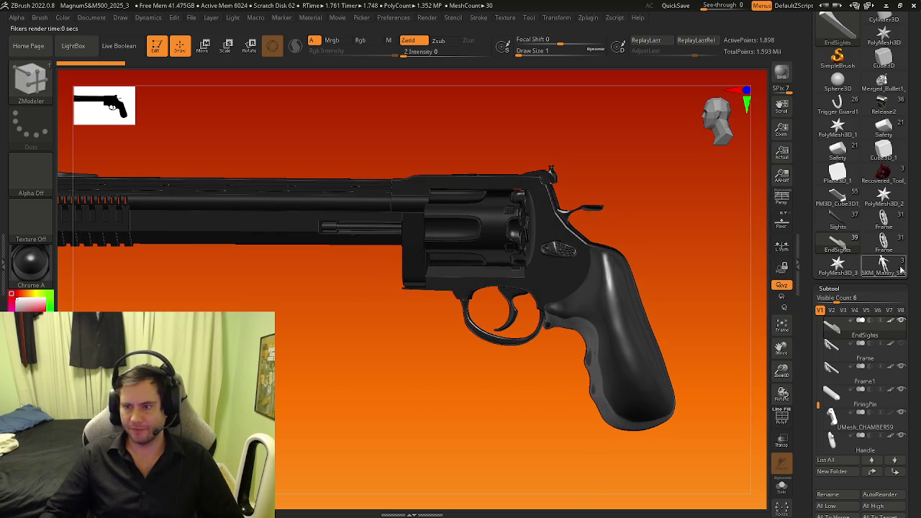
click(832, 311)
Step: Cycle through the revolver's visibility sets up to V8
click(842, 310)
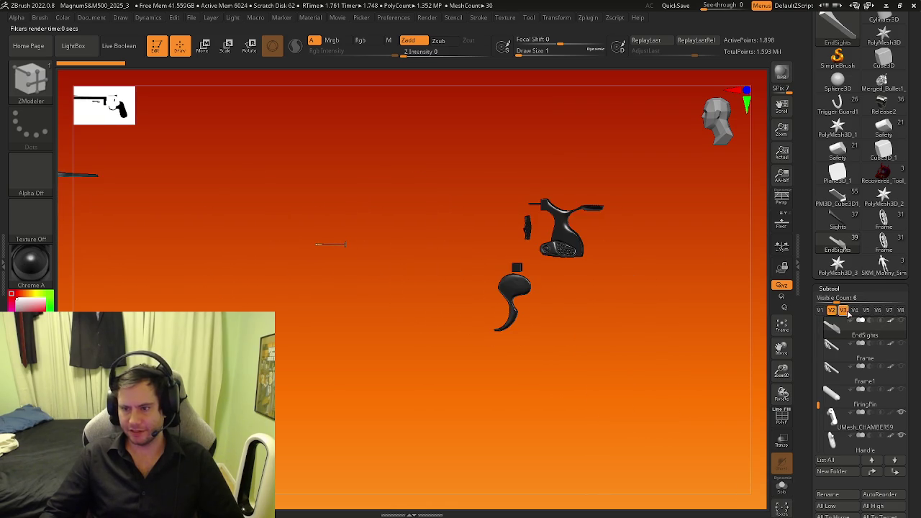
click(854, 310)
click(866, 310)
click(877, 310)
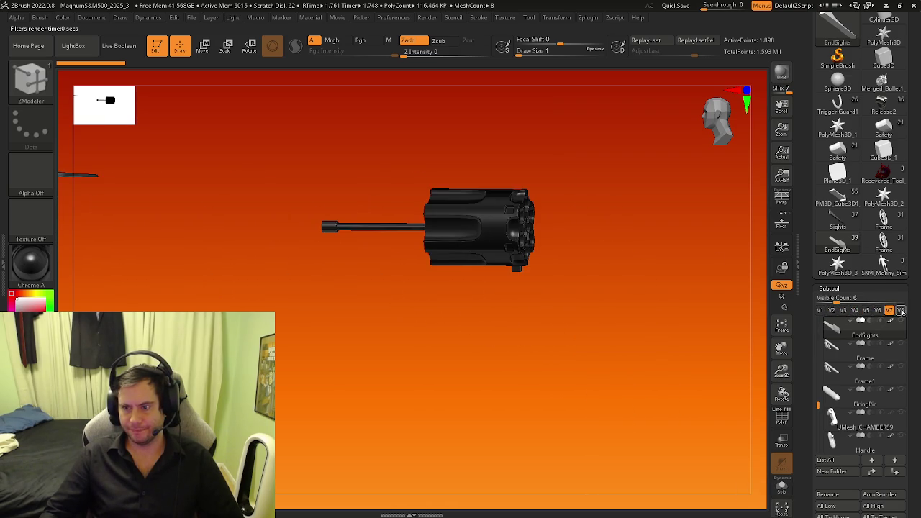
click(900, 310)
Step: Switch to the Sights tool and frame it, then switch to PM3D_Cube3D1
click(821, 310)
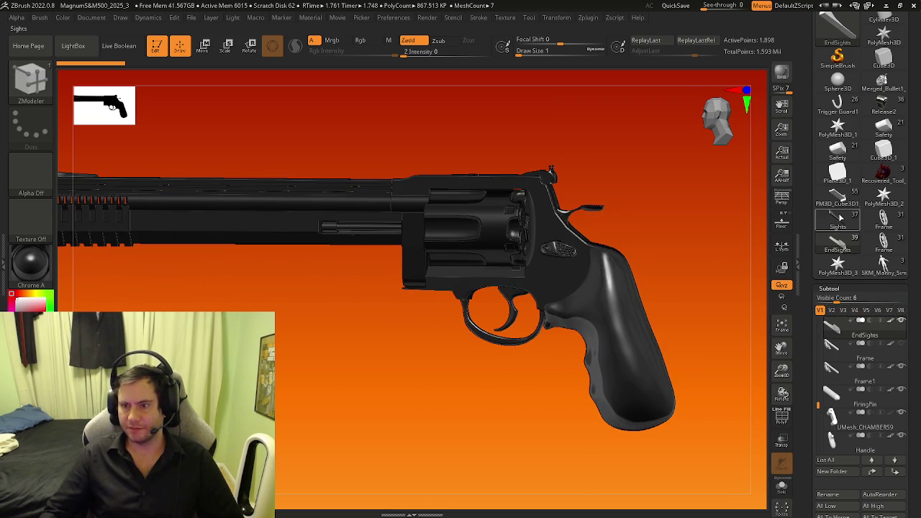
click(838, 219)
key(f)
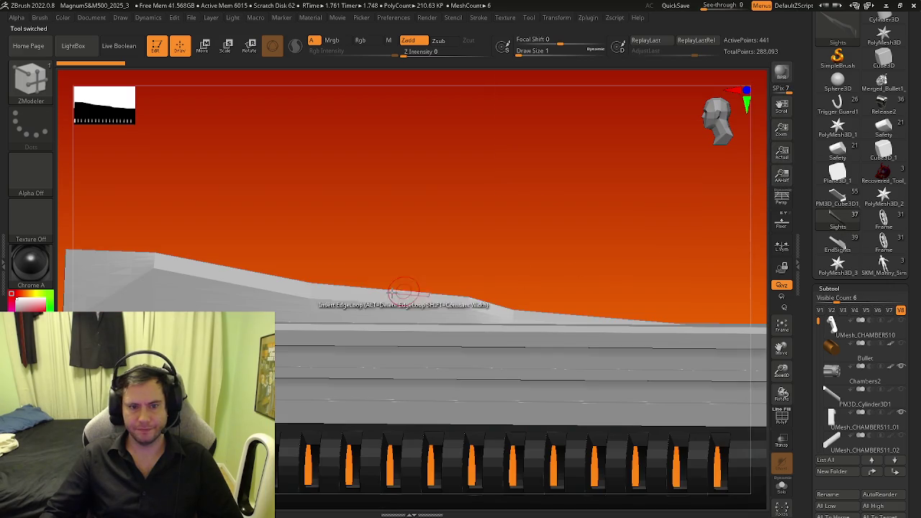
alt+drag(519, 285, 670, 306)
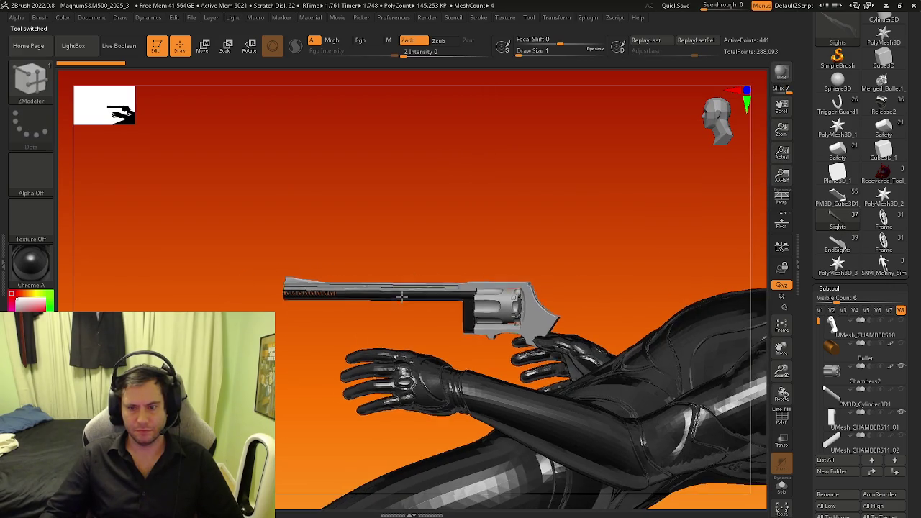
click(838, 202)
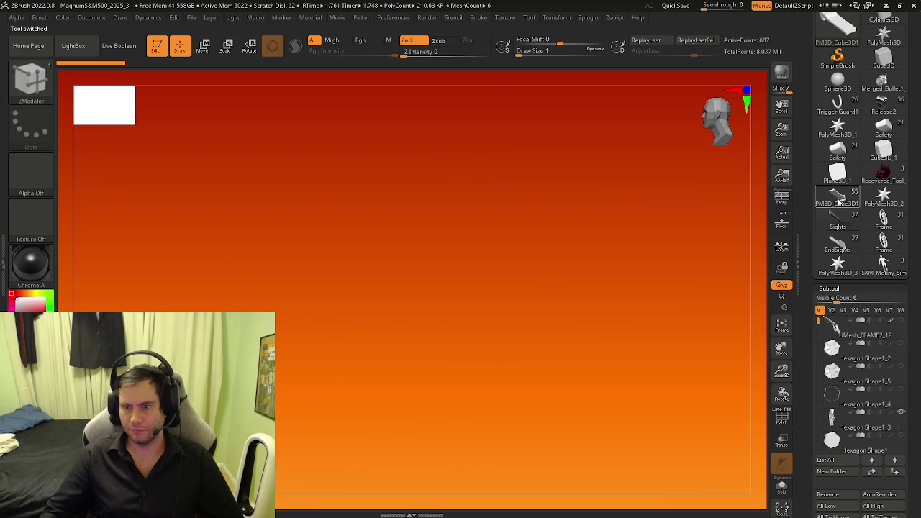
right_drag(550, 277, 498, 264)
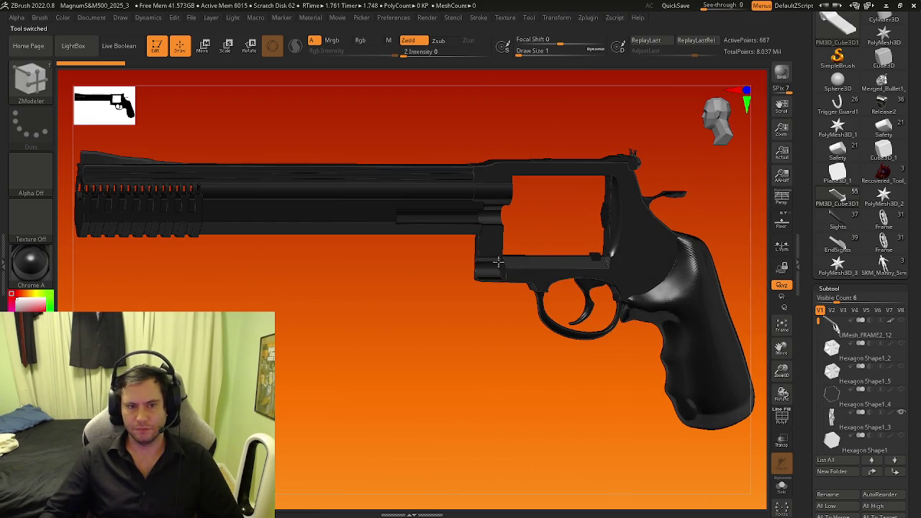
Step: Switch to EndSights and orbit from a rear view to an angled side view
click(839, 244)
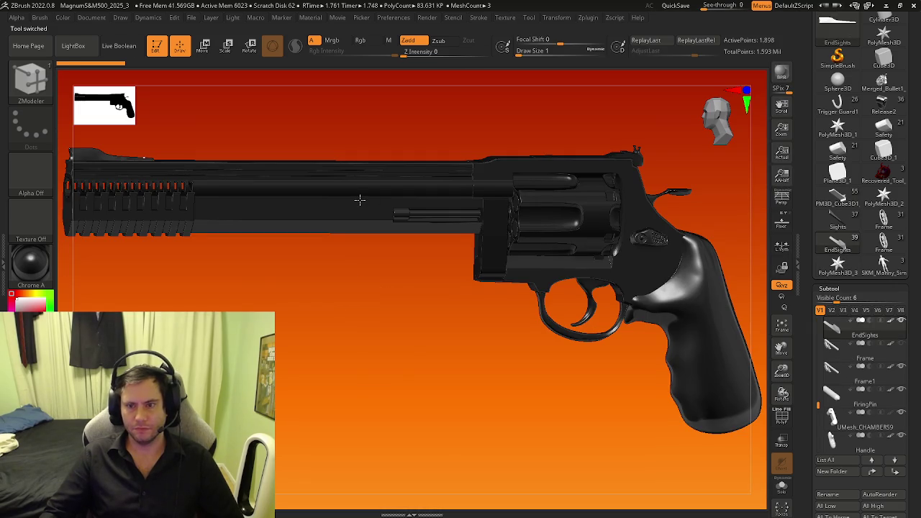
right_click(359, 200)
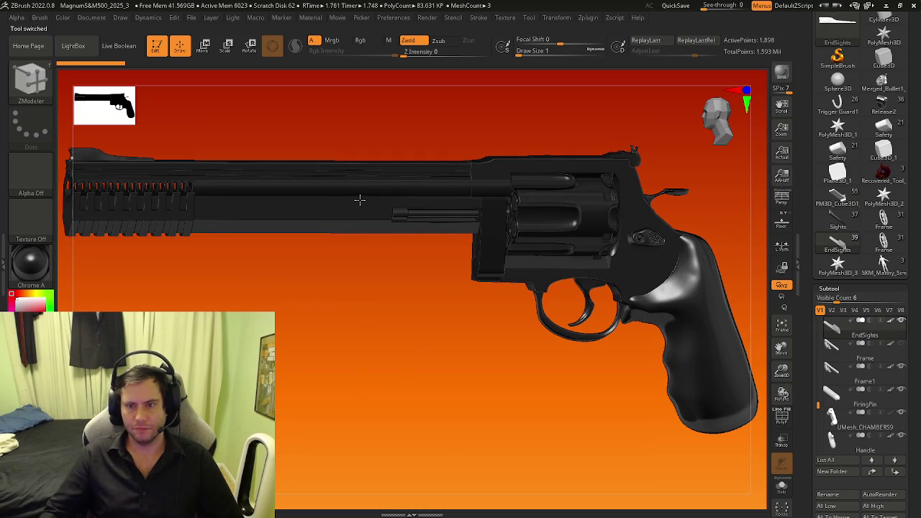
mouse_move(374, 221)
alt+right_down()
mouse_move(461, 255)
mouse_move(420, 270)
alt+right_up()
mouse_move(395, 272)
shift+right_down()
mouse_move(365, 216)
mouse_move(490, 222)
shift+right_up()
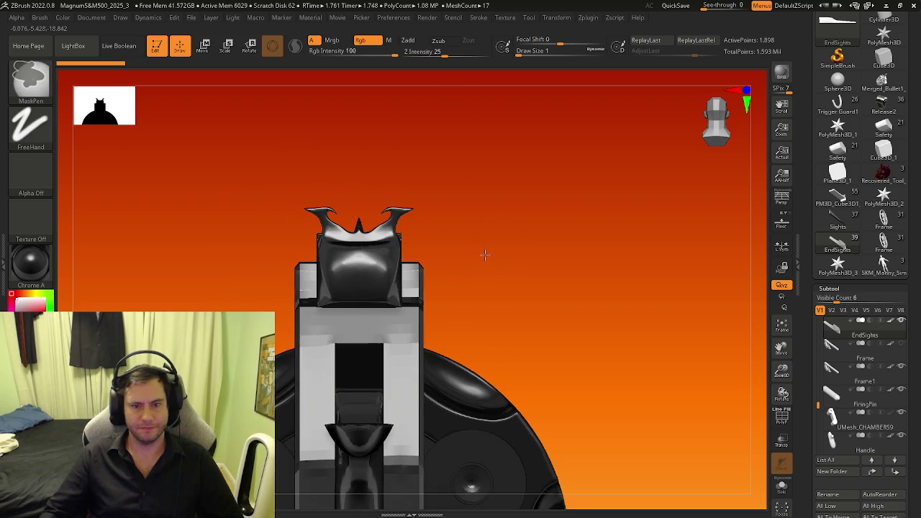
ctrl+right_drag(487, 263, 373, 260)
mouse_move(432, 263)
ctrl+right_down()
mouse_move(421, 263)
mouse_move(538, 330)
ctrl+right_up()
key(space)
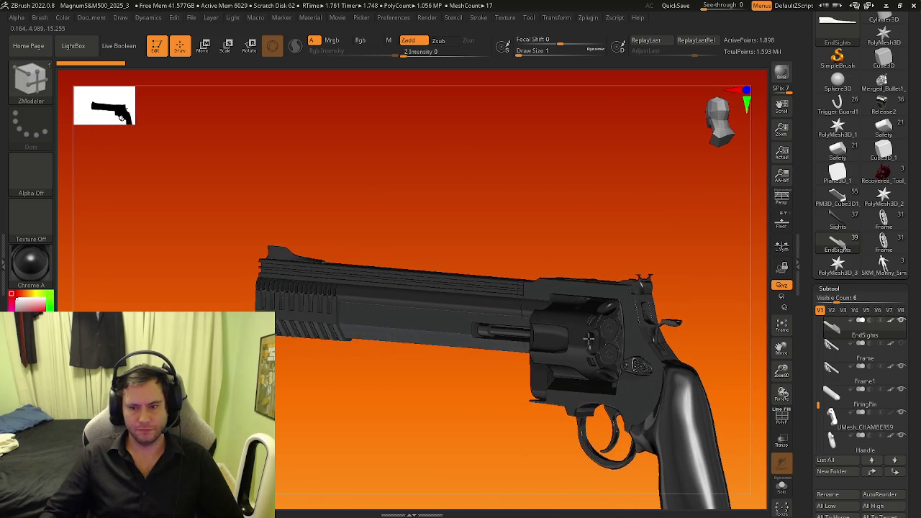
right_drag(593, 342, 547, 309)
click(193, 19)
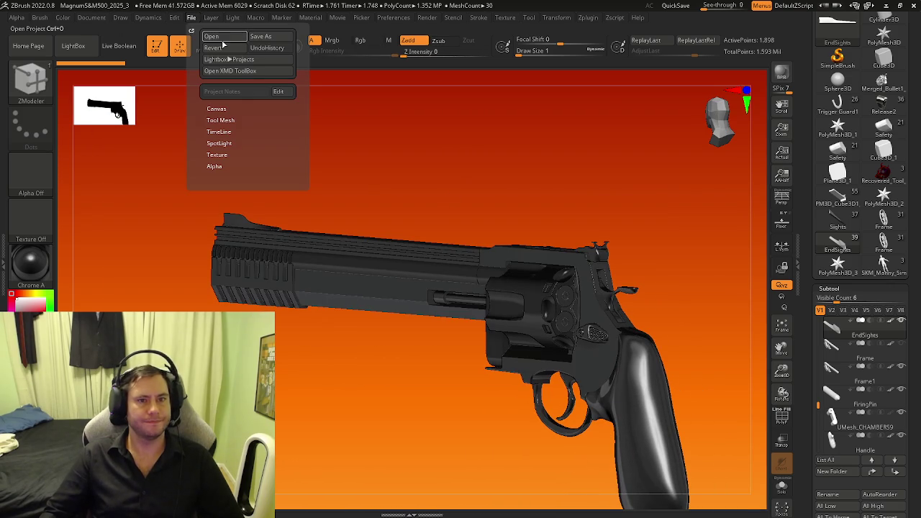
Step: Close the revolver project without saving, show the Guns projects list, then raise the Windows launcher
click(211, 36)
click(495, 286)
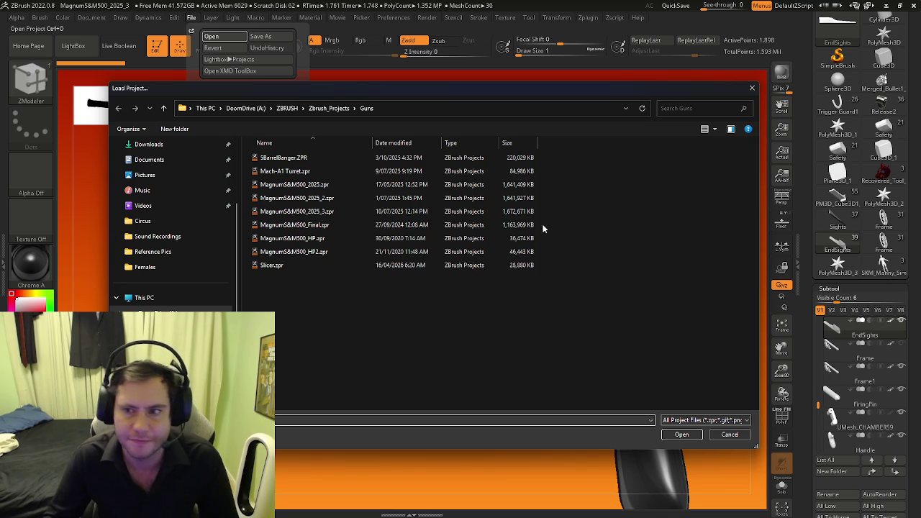
drag(605, 90, 597, 91)
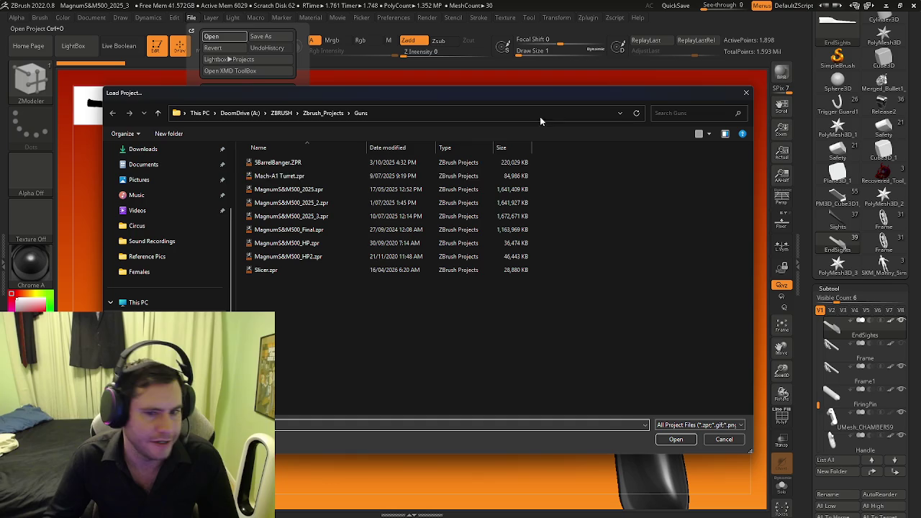
key(super)
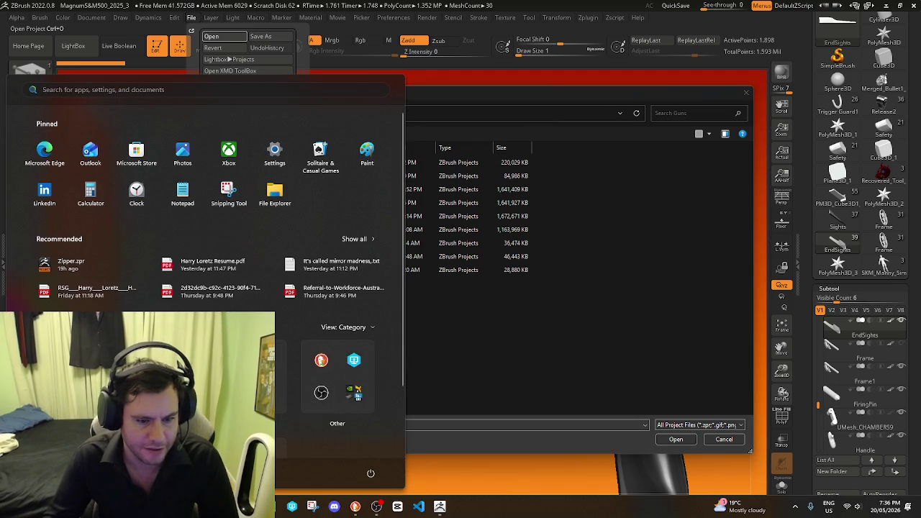
key(Escape)
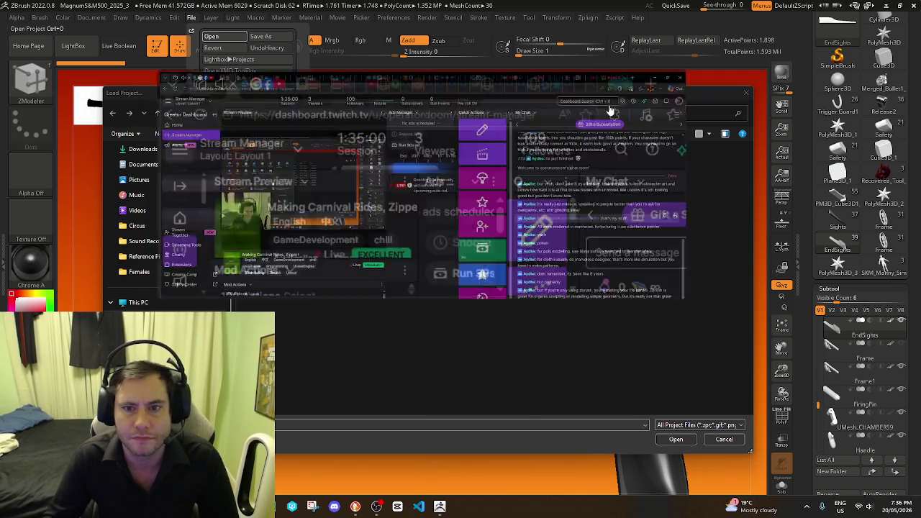
Step: In Edge, search Bing for 'mari painter' and open the Foundry Mari result
click(597, 96)
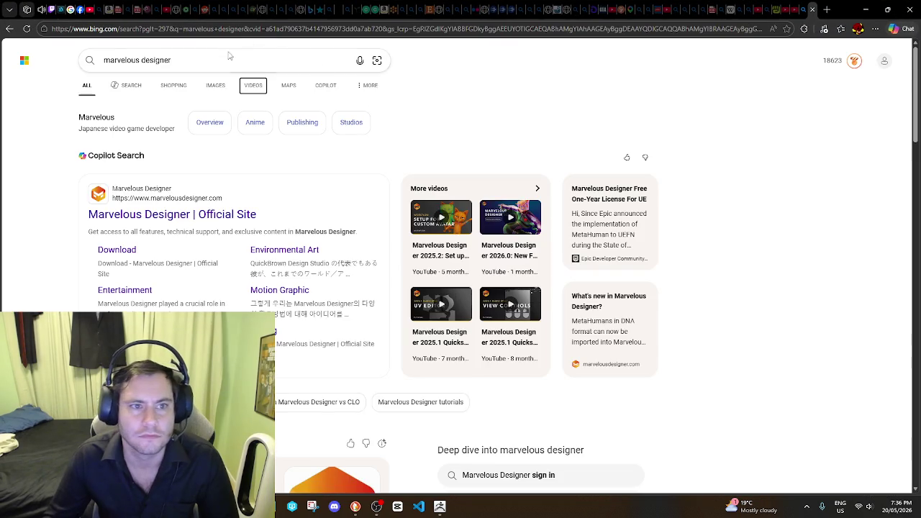
click(242, 59)
text(mari painter)
key(Return)
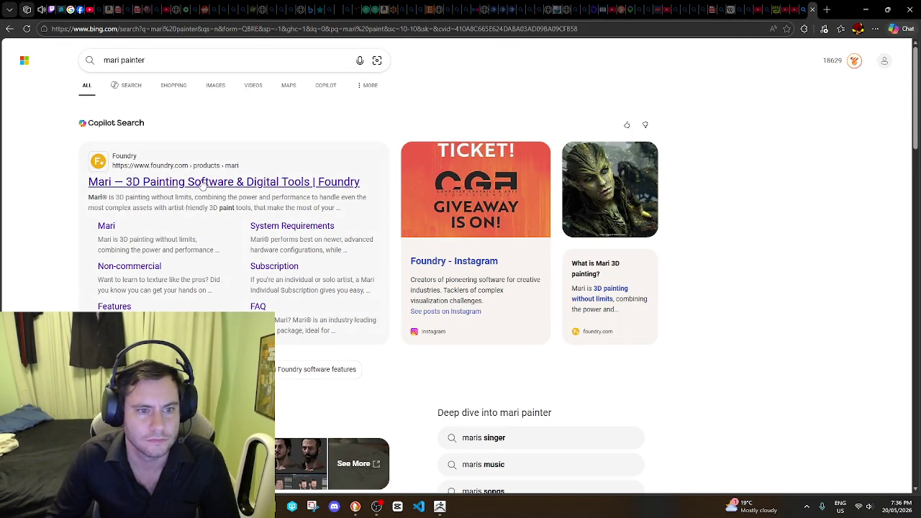
click(337, 181)
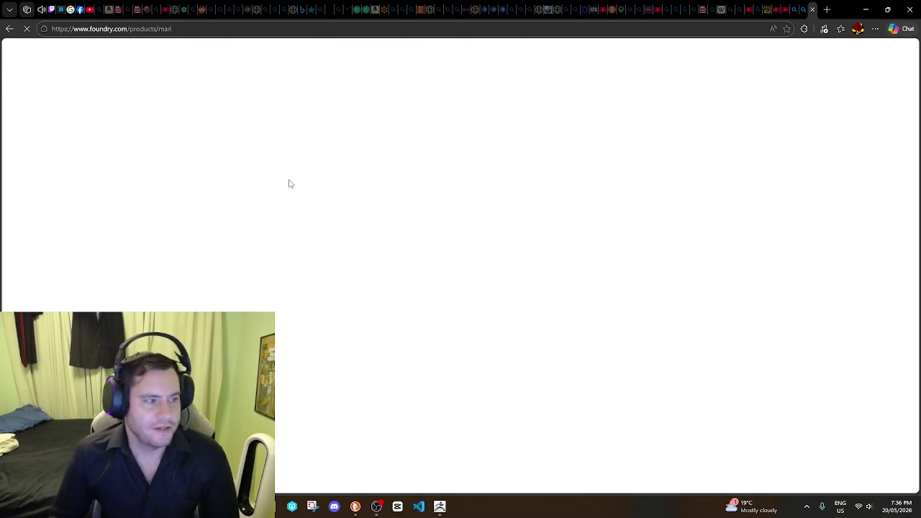
Step: Scroll down through the Mari page's features and Mari 7.5 section
scroll(358, 222, down, 2)
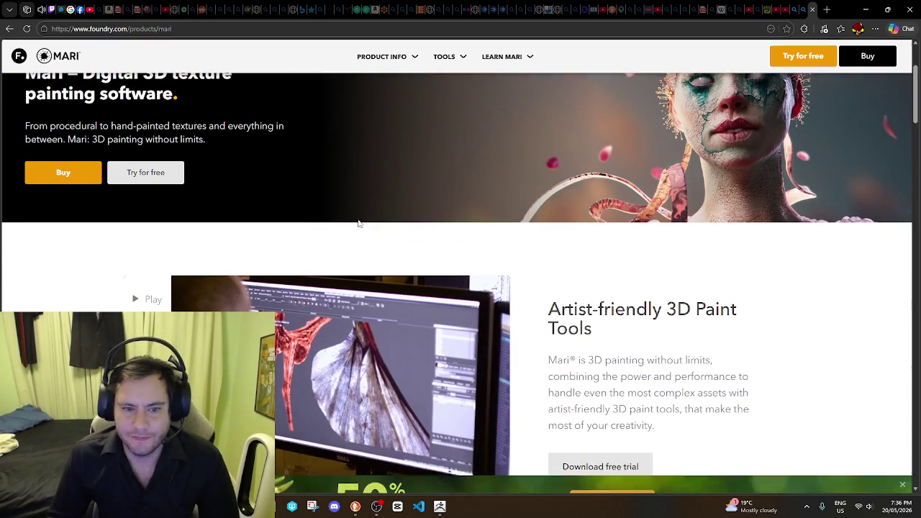
scroll(450, 182, up, 2)
scroll(448, 175, down, 3)
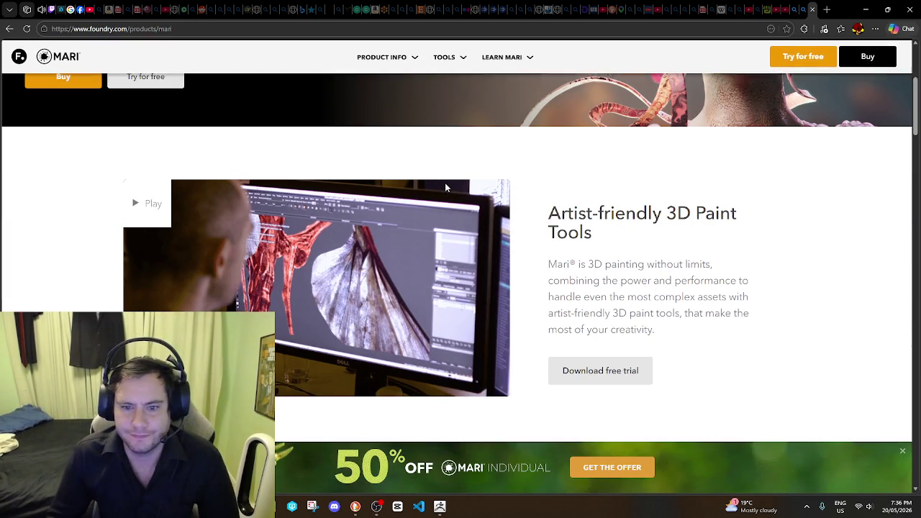
scroll(446, 187, down, 5)
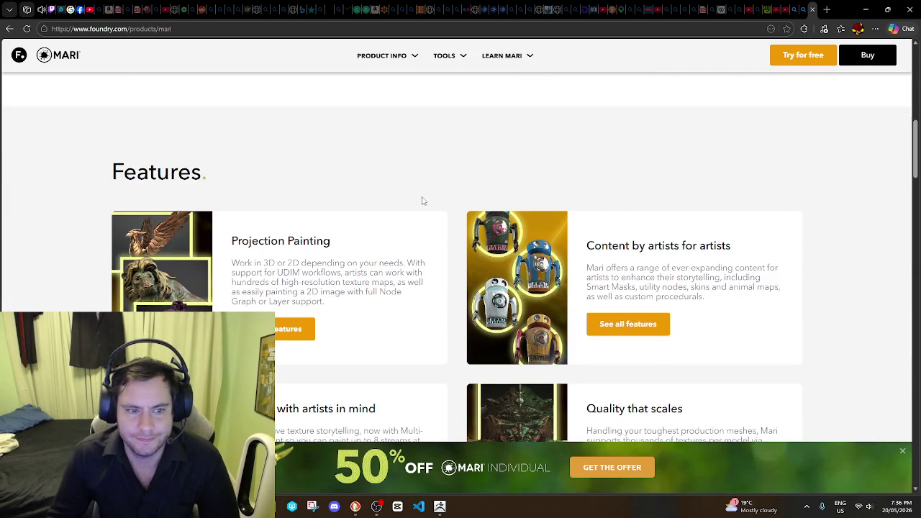
scroll(299, 227, down, 1)
scroll(302, 222, down, 2)
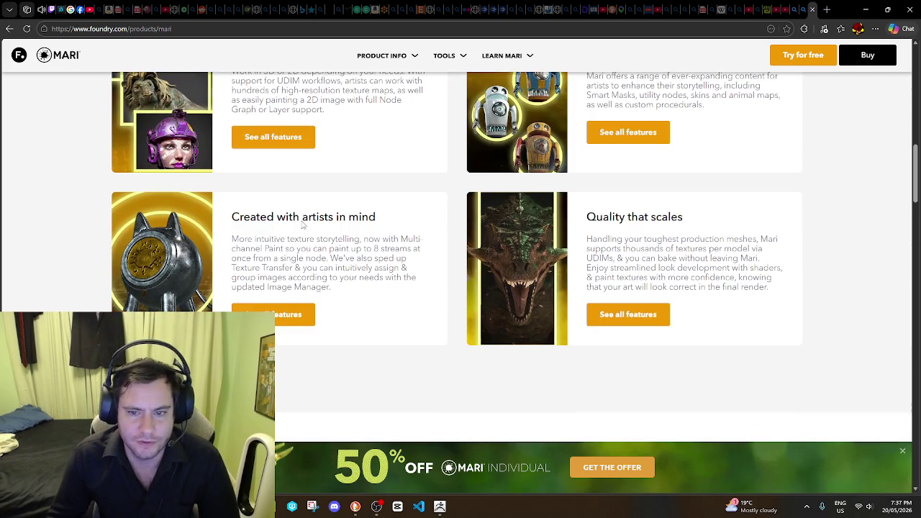
scroll(302, 222, down, 1)
scroll(302, 218, down, 1)
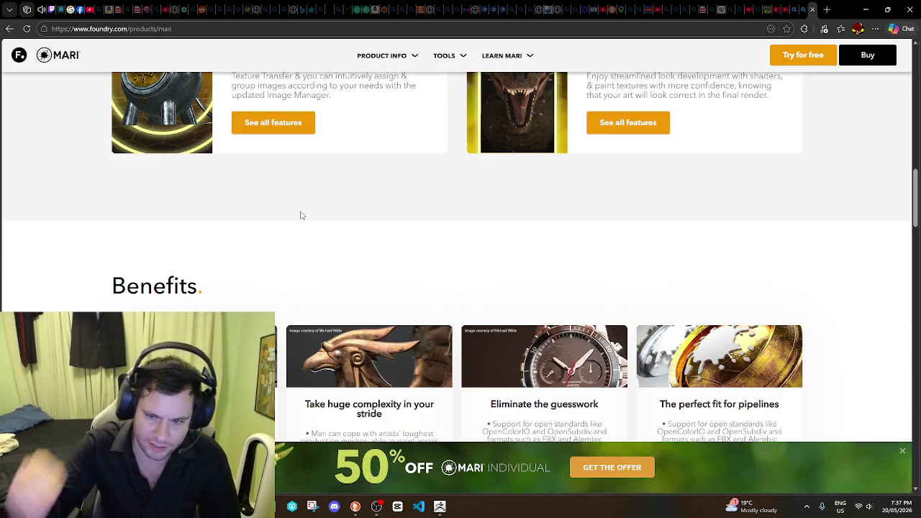
scroll(302, 216, down, 1)
scroll(313, 223, down, 2)
scroll(324, 241, down, 2)
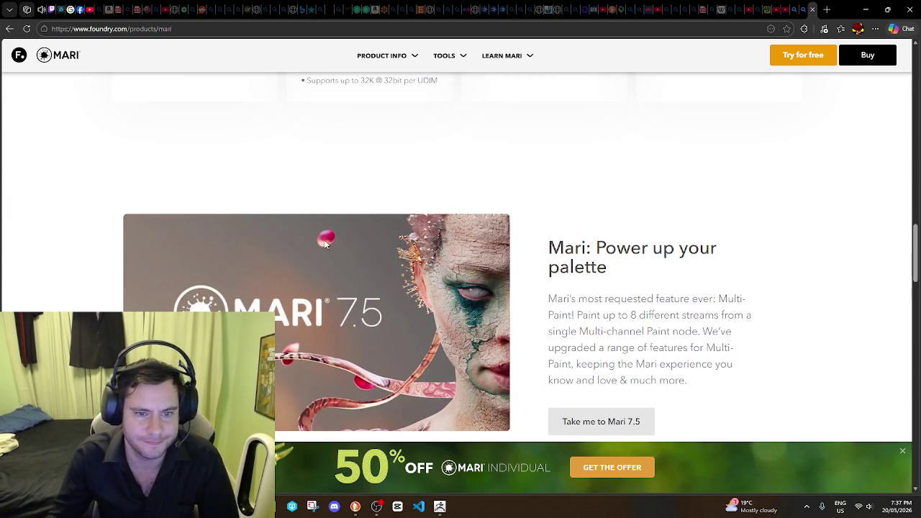
scroll(434, 183, down, 1)
scroll(489, 216, down, 1)
scroll(483, 201, down, 1)
scroll(483, 202, up, 1)
scroll(483, 202, down, 2)
scroll(479, 208, down, 1)
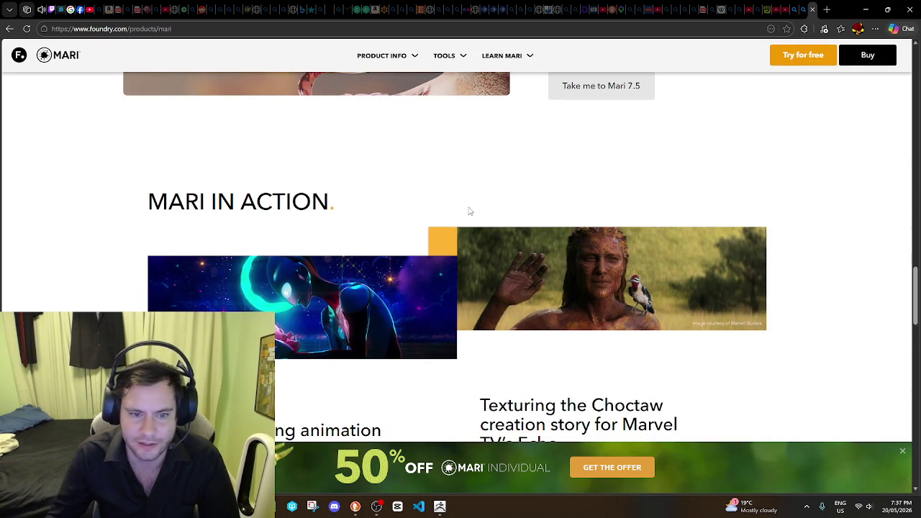
scroll(463, 297, down, 1)
scroll(463, 297, down, 3)
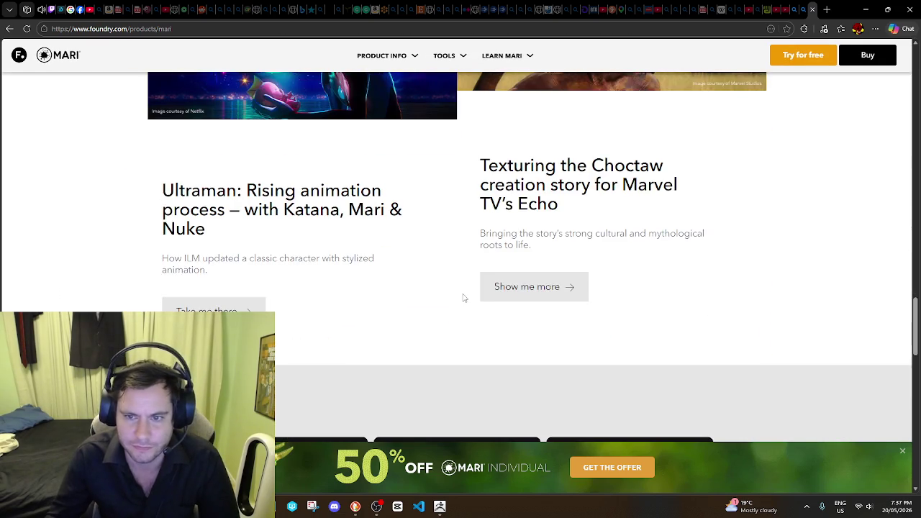
Step: Scroll back up, close the Mari tab, and minimize Edge to return to ZBrush
scroll(464, 298, up, 5)
scroll(462, 293, up, 3)
scroll(462, 292, up, 2)
scroll(464, 297, up, 2)
scroll(464, 297, up, 2)
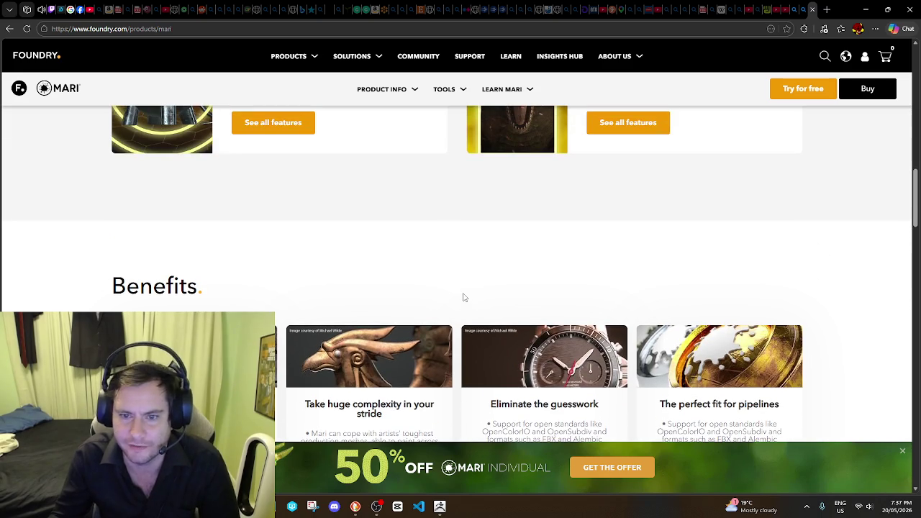
scroll(457, 299, down, 1)
scroll(427, 286, up, 3)
scroll(429, 291, up, 2)
scroll(429, 291, up, 2)
scroll(395, 293, up, 2)
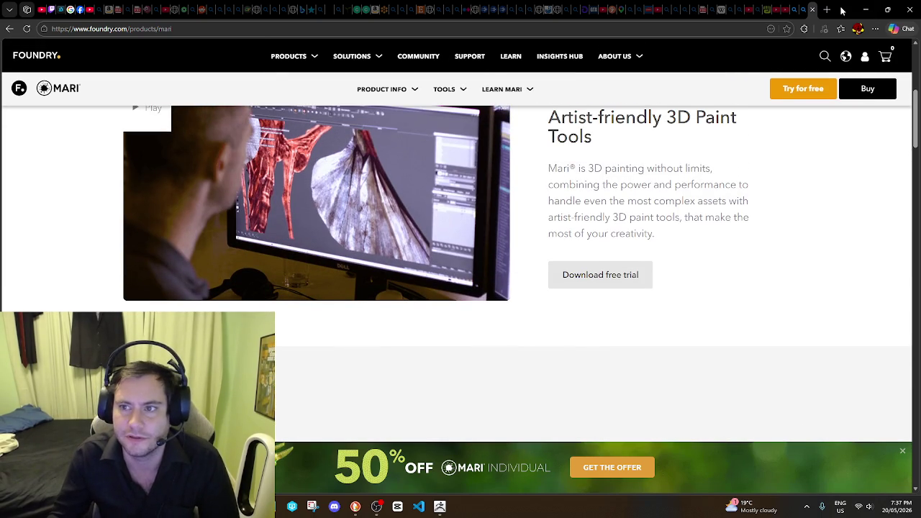
click(813, 9)
click(865, 9)
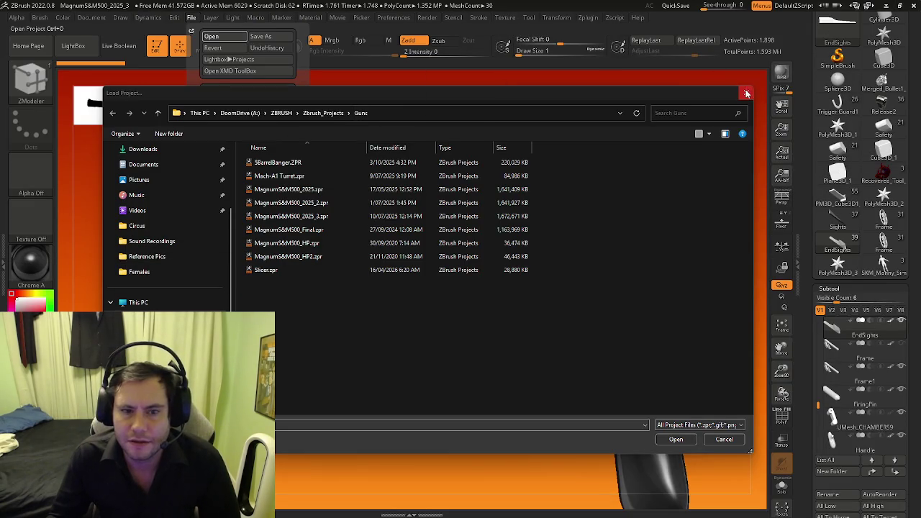
Step: Go up to the Zbrush_Projects folder and open MaleSkeleton.zpr
click(317, 113)
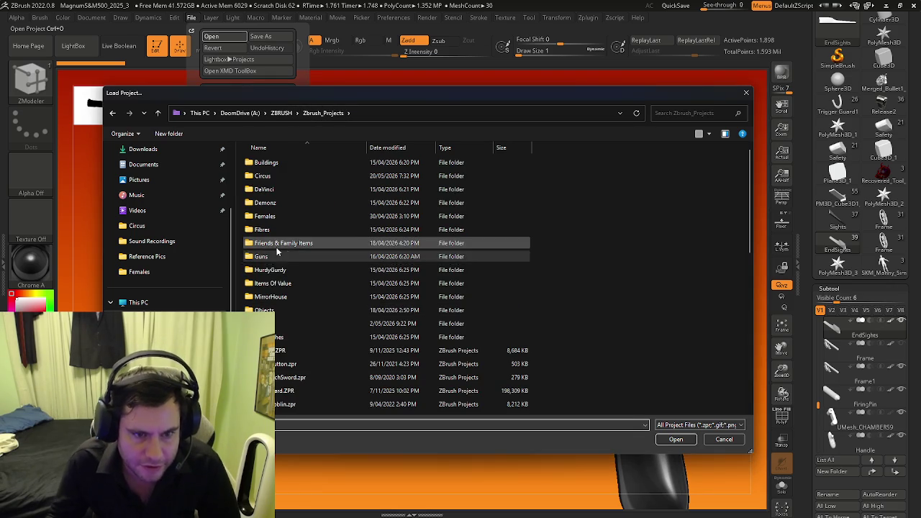
scroll(282, 302, down, 3)
scroll(285, 315, down, 5)
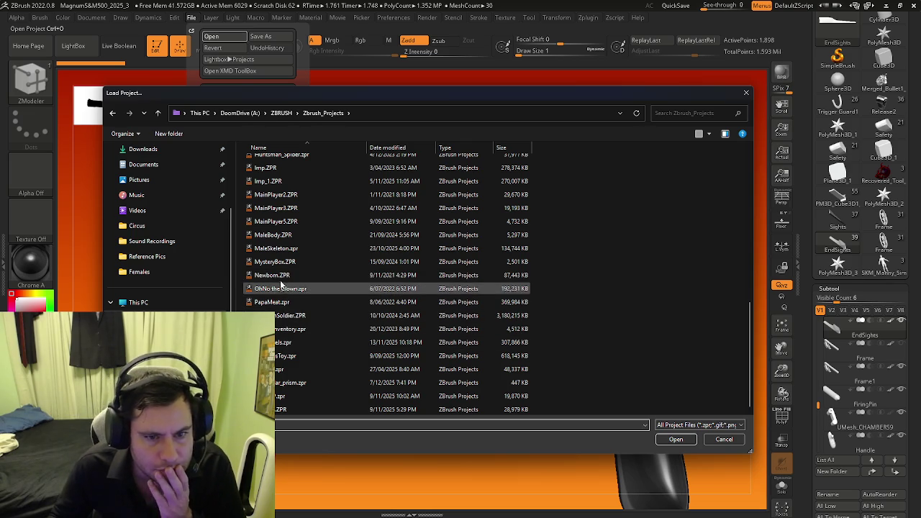
click(281, 249)
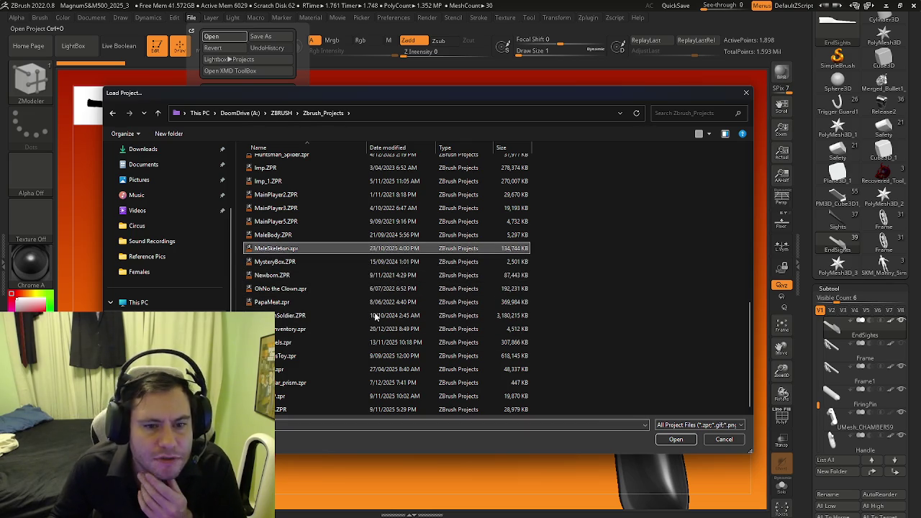
click(676, 439)
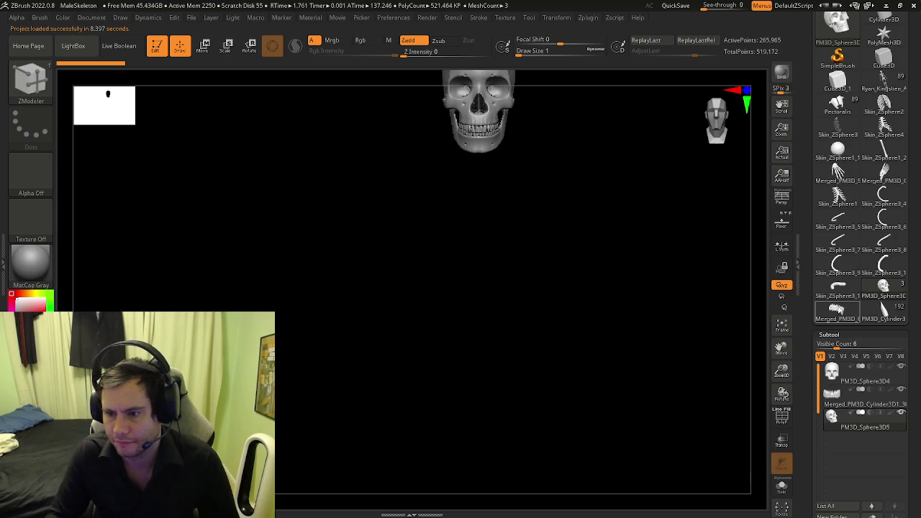
Step: Make the full skeleton the active tool, then rotate and zoom to inspect it
click(842, 311)
click(844, 295)
mouse_move(625, 336)
mouse_down()
mouse_move(664, 321)
mouse_move(549, 382)
mouse_move(551, 286)
mouse_move(543, 305)
mouse_move(513, 297)
mouse_move(530, 305)
mouse_move(524, 290)
mouse_move(517, 306)
mouse_move(555, 277)
mouse_move(728, 323)
mouse_up()
drag(817, 372, 817, 398)
mouse_move(613, 333)
mouse_down()
mouse_move(550, 303)
mouse_move(508, 224)
mouse_move(531, 241)
mouse_up()
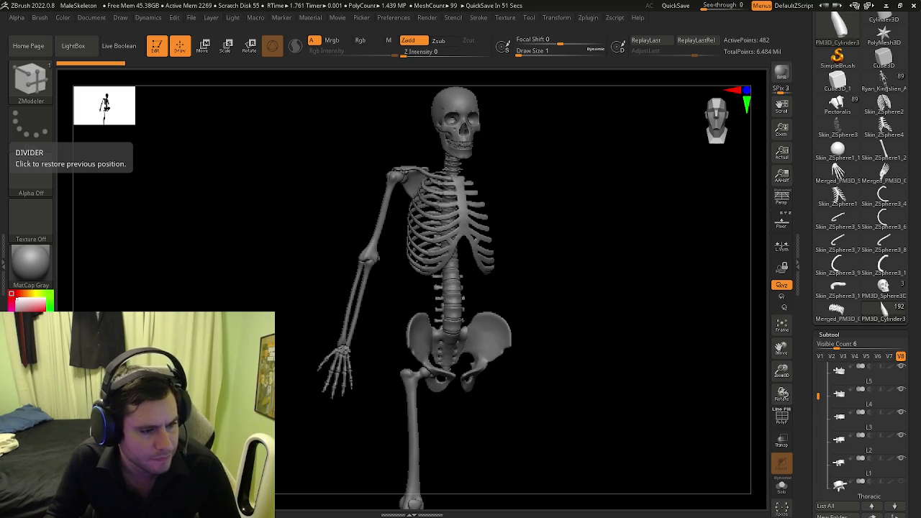
mouse_move(518, 403)
mouse_down()
mouse_move(443, 308)
mouse_move(444, 329)
mouse_move(538, 306)
mouse_move(496, 263)
mouse_move(465, 264)
mouse_move(491, 191)
mouse_move(483, 165)
mouse_up()
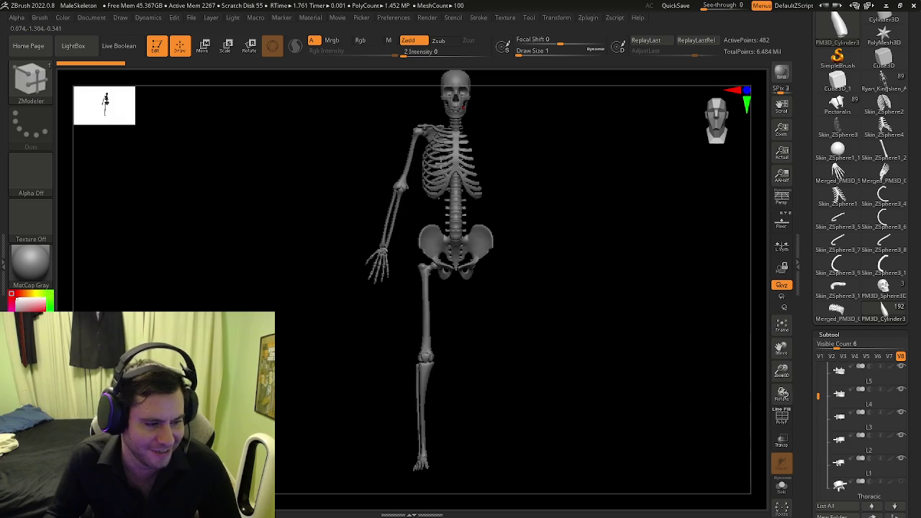
mouse_move(237, 281)
ctrl+right_down()
mouse_move(232, 243)
mouse_move(508, 263)
mouse_move(441, 227)
mouse_move(496, 252)
ctrl+right_up()
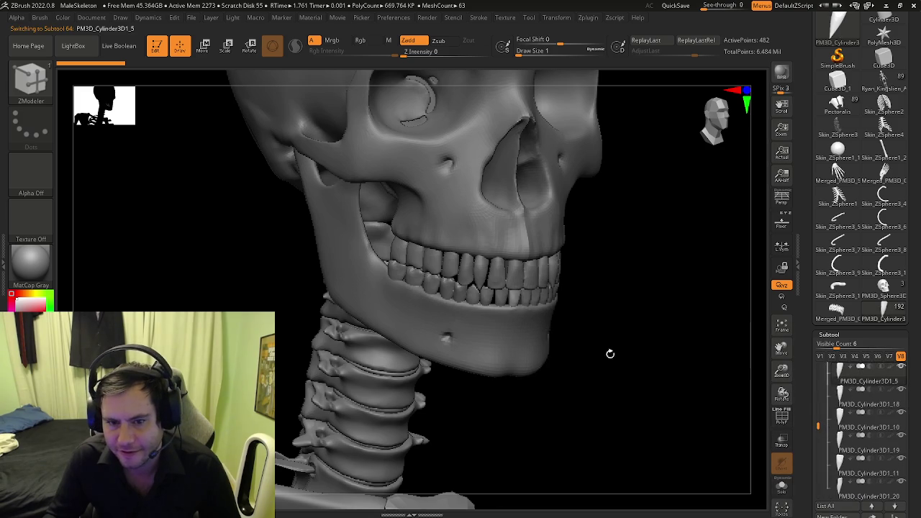
click(783, 492)
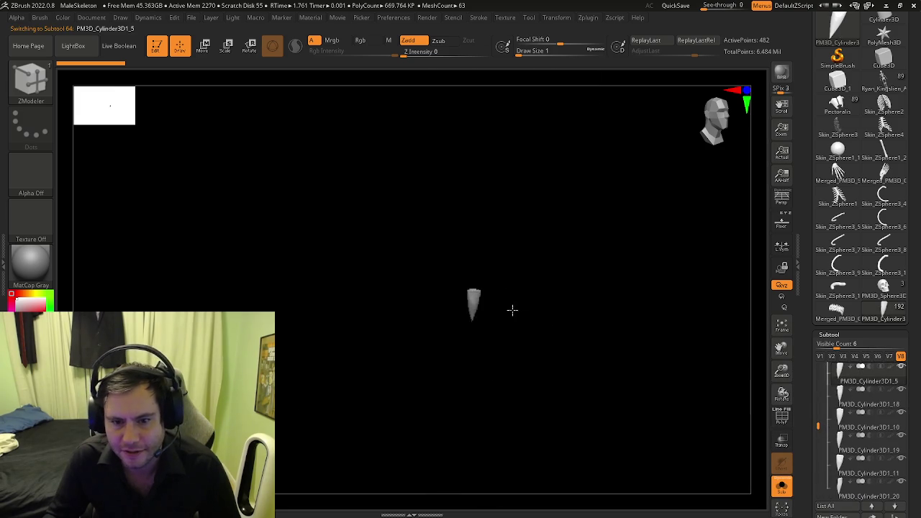
drag(598, 310, 489, 325)
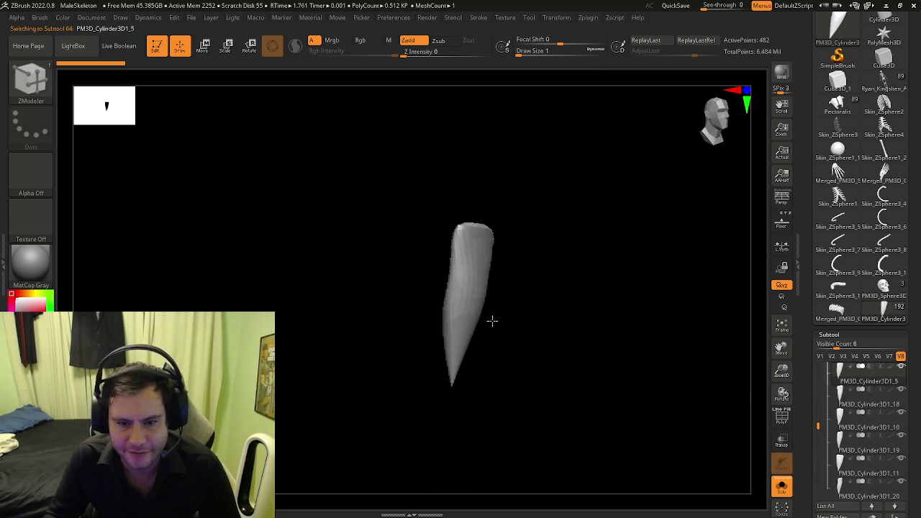
click(783, 488)
drag(598, 370, 430, 341)
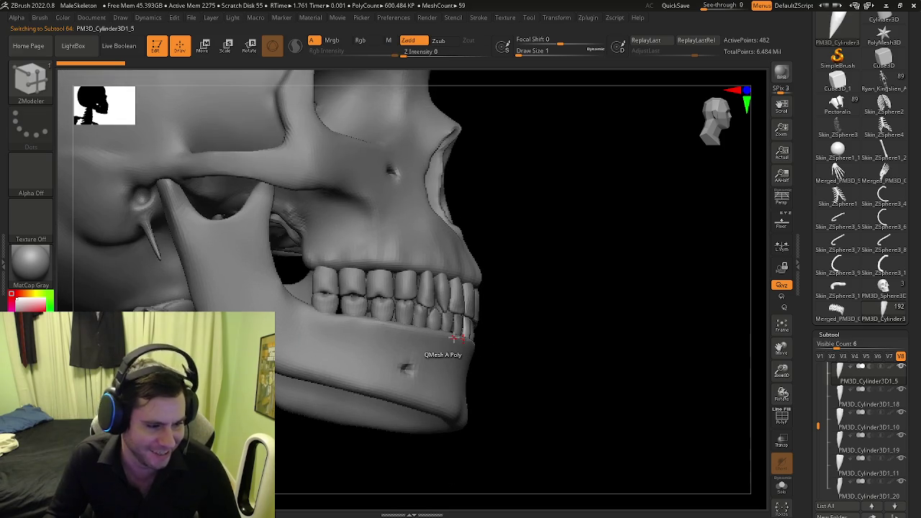
mouse_move(453, 338)
ctrl+right_down()
mouse_move(461, 357)
mouse_move(409, 339)
mouse_move(512, 283)
mouse_move(464, 262)
ctrl+right_up()
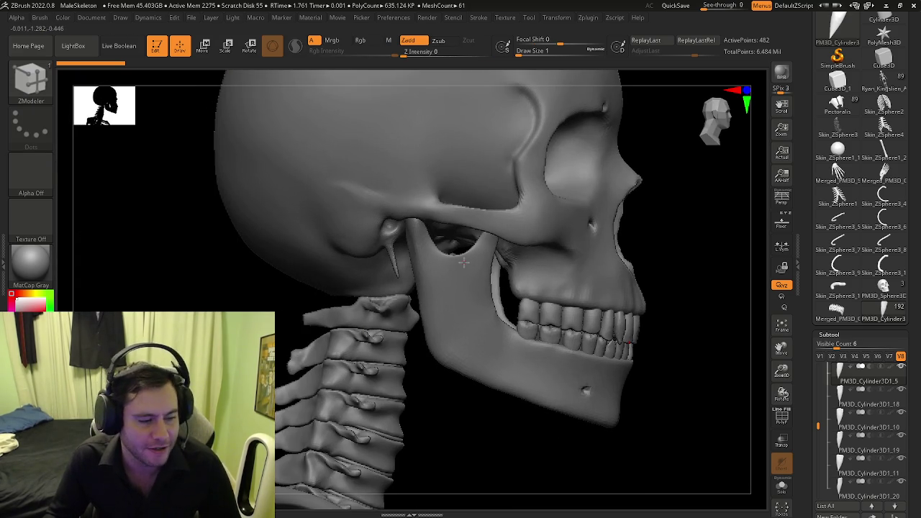
key(b)
key(z)
key(m)
mouse_move(477, 232)
ctrl+right_down()
mouse_move(346, 237)
mouse_move(531, 226)
mouse_move(485, 179)
mouse_move(529, 304)
ctrl+right_up()
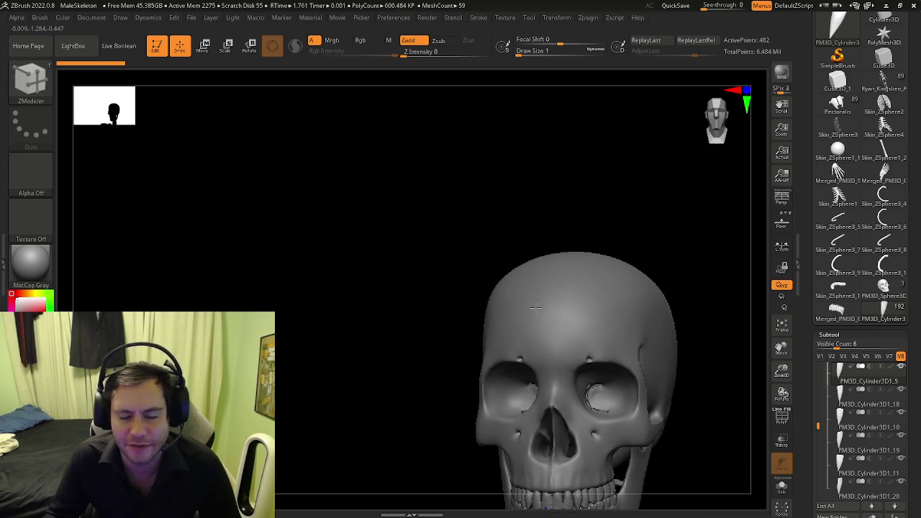
right_drag(595, 332, 558, 254)
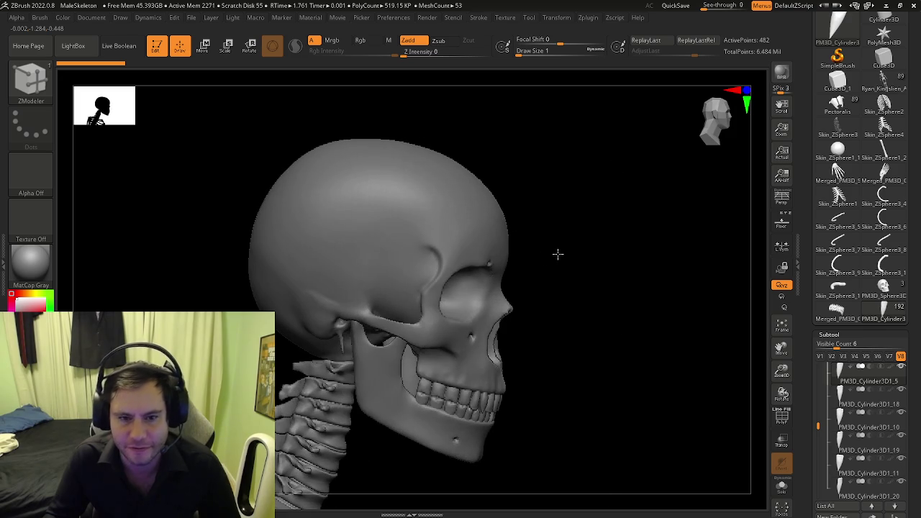
mouse_move(430, 155)
right_down()
mouse_move(427, 220)
mouse_move(399, 241)
mouse_move(376, 142)
right_up()
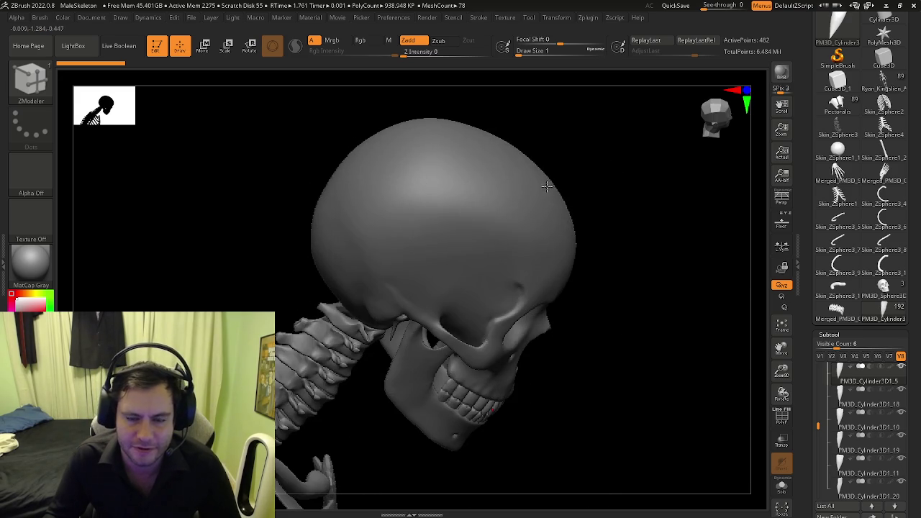
mouse_move(311, 155)
right_down()
mouse_move(488, 216)
mouse_move(578, 216)
mouse_move(442, 195)
right_up()
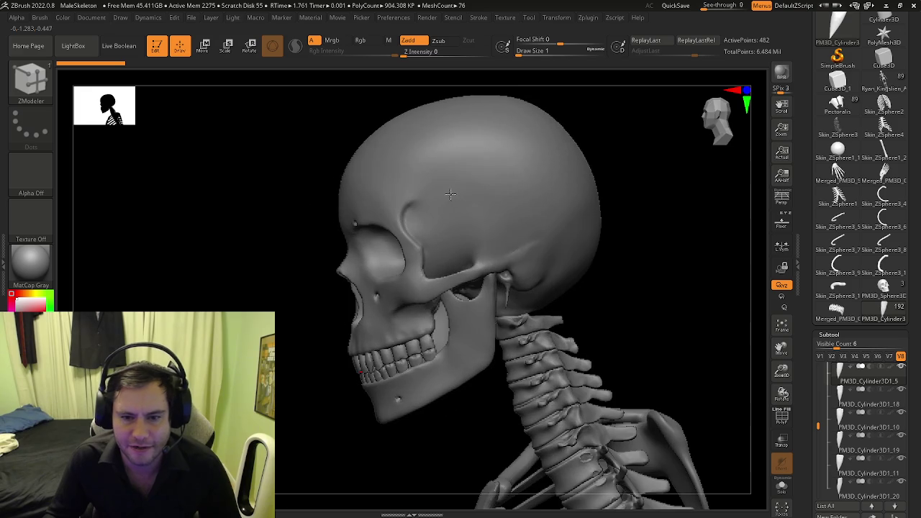
right_drag(597, 185, 414, 108)
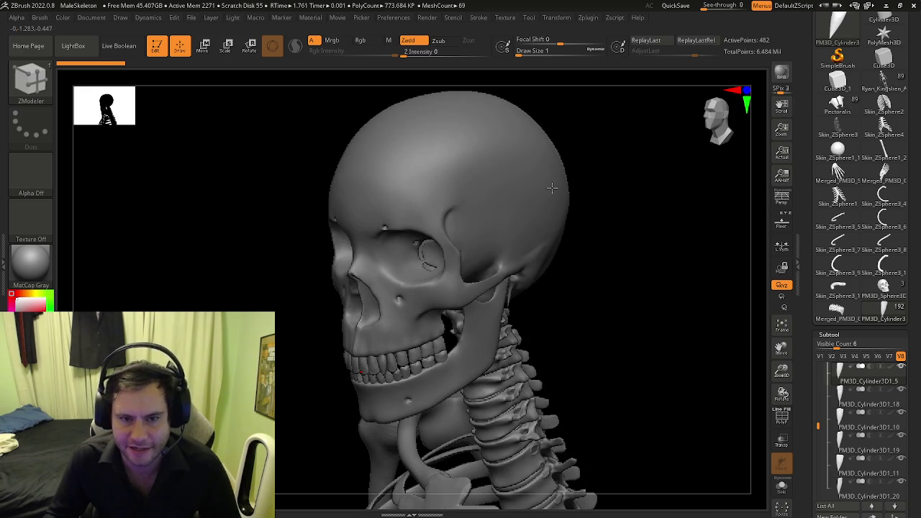
mouse_move(470, 178)
right_down()
mouse_move(490, 188)
mouse_move(479, 206)
right_up()
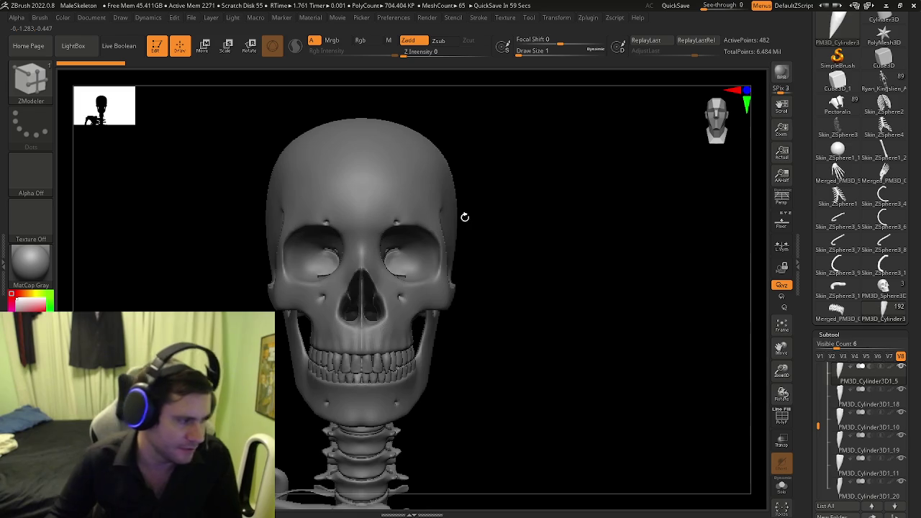
alt+right_drag(328, 295, 421, 362)
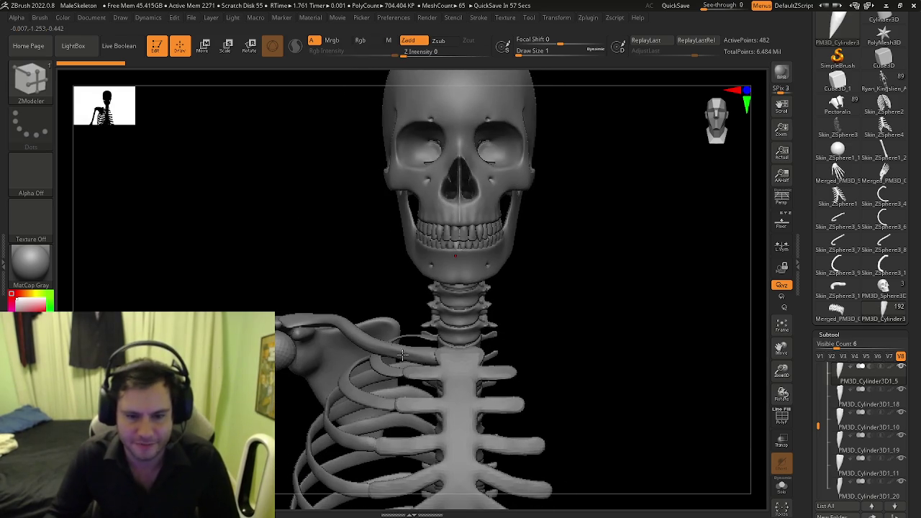
mouse_move(468, 193)
right_down()
mouse_move(497, 234)
mouse_move(535, 247)
mouse_move(507, 259)
mouse_move(525, 222)
mouse_move(542, 222)
mouse_move(400, 235)
right_up()
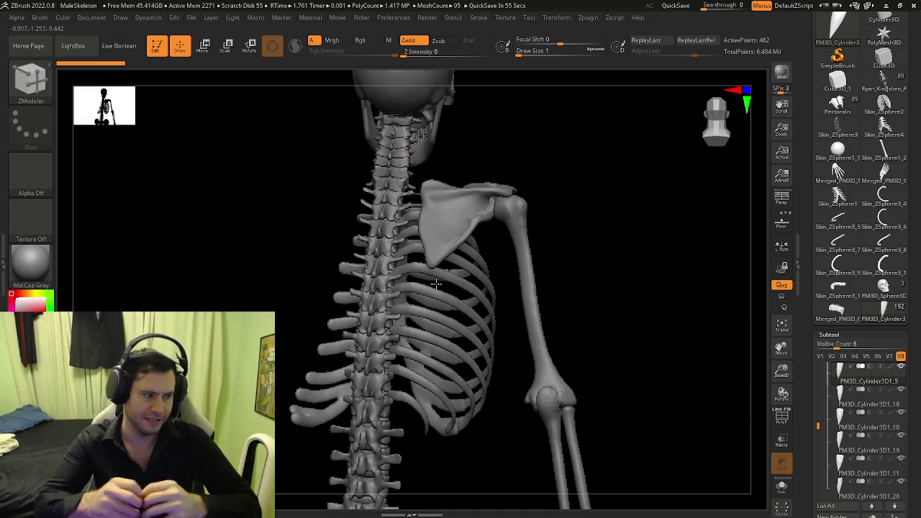
mouse_move(484, 272)
mouse_down()
mouse_move(434, 267)
mouse_move(440, 252)
mouse_move(488, 244)
mouse_up()
mouse_move(384, 354)
mouse_down()
mouse_move(430, 372)
mouse_move(524, 196)
mouse_up()
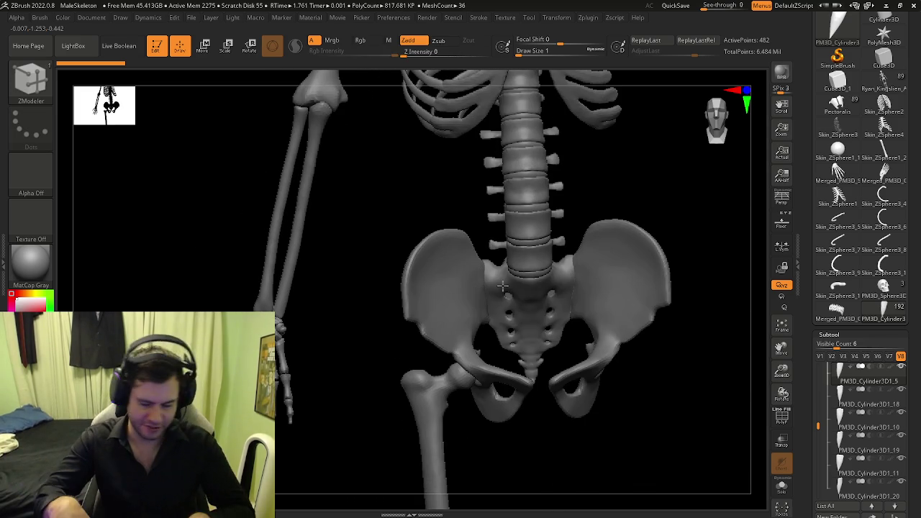
drag(464, 260, 452, 410)
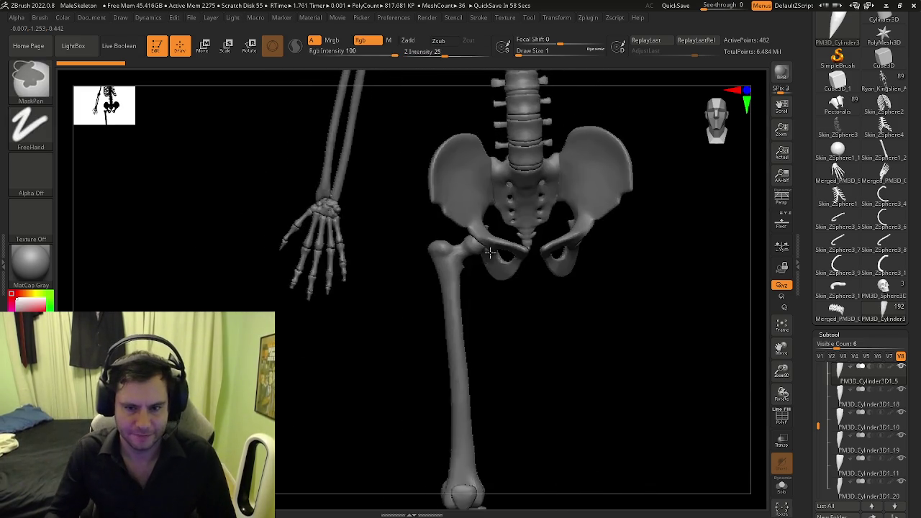
mouse_move(395, 202)
mouse_down()
mouse_move(383, 248)
mouse_move(472, 249)
mouse_move(466, 177)
mouse_move(428, 187)
mouse_move(719, 243)
mouse_move(421, 273)
mouse_move(367, 239)
mouse_up()
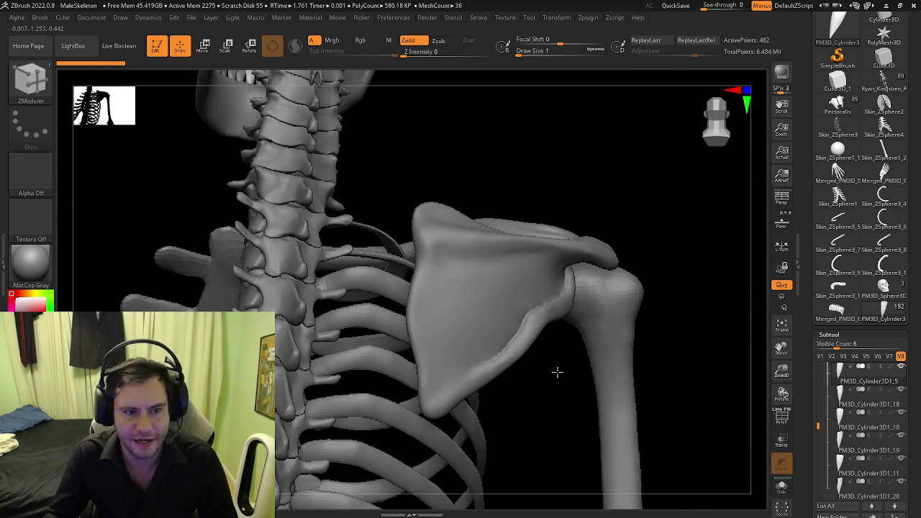
mouse_move(557, 372)
mouse_down()
mouse_move(514, 325)
mouse_move(423, 295)
mouse_move(523, 283)
mouse_up()
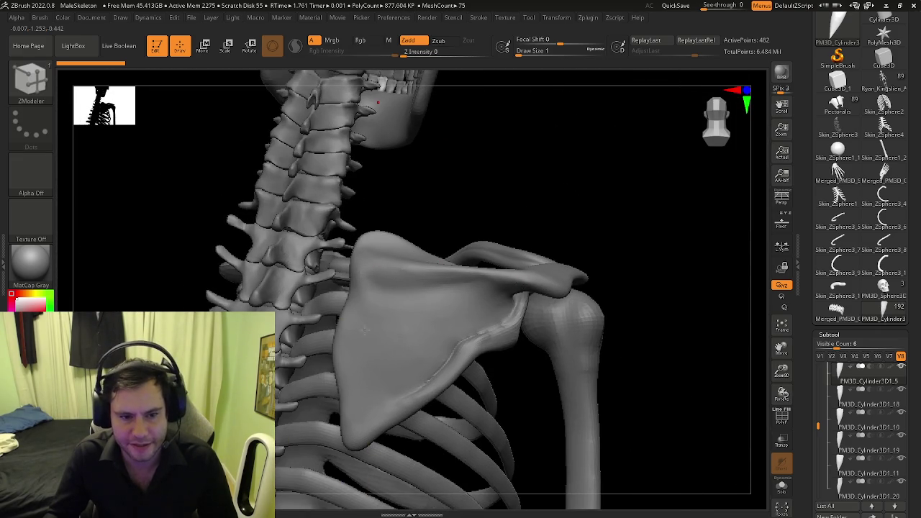
drag(453, 271, 468, 281)
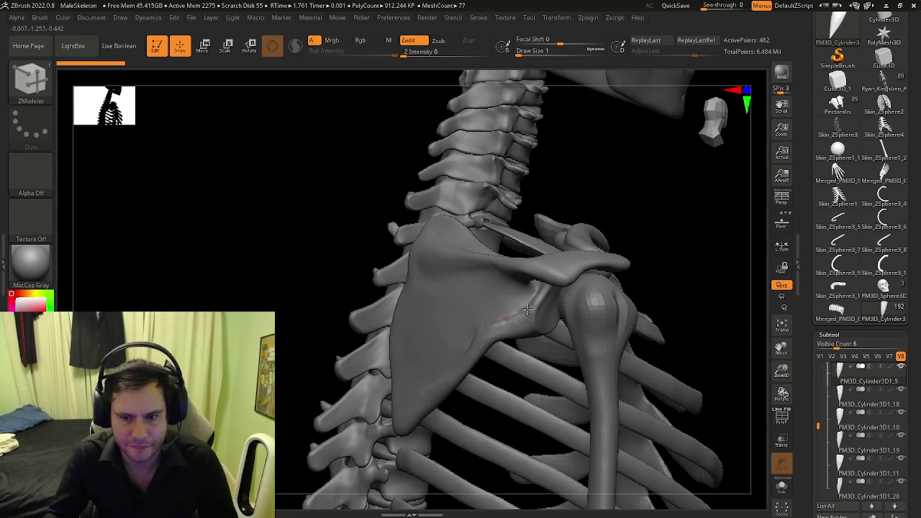
mouse_move(528, 309)
mouse_down()
mouse_move(300, 264)
mouse_move(519, 276)
mouse_move(507, 259)
mouse_move(416, 270)
mouse_move(326, 233)
mouse_move(423, 204)
mouse_move(407, 218)
mouse_move(351, 206)
mouse_move(347, 283)
mouse_move(324, 264)
mouse_move(336, 249)
mouse_up()
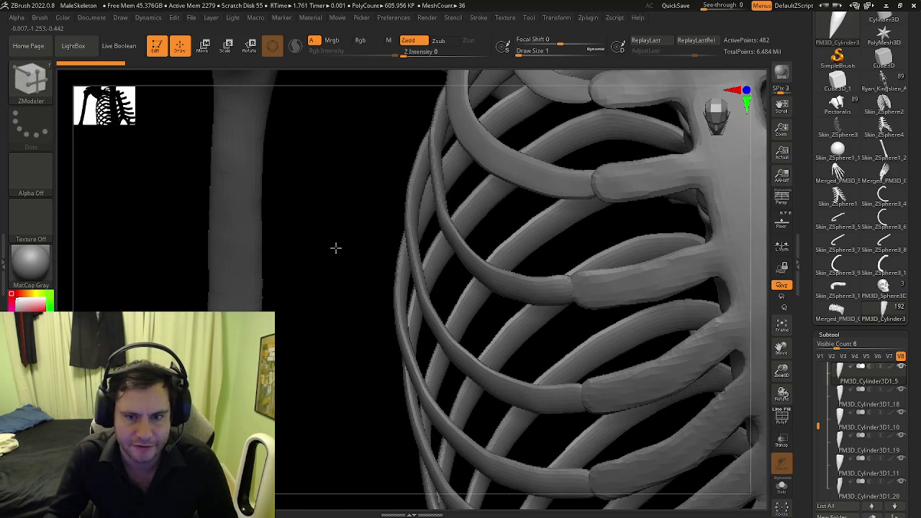
mouse_move(447, 236)
mouse_down()
mouse_move(446, 252)
mouse_move(519, 268)
mouse_move(535, 233)
mouse_up()
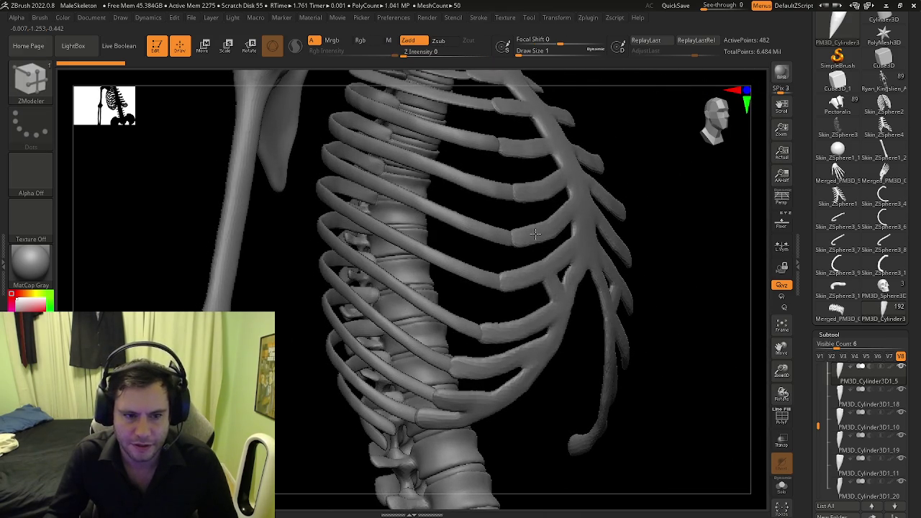
mouse_move(535, 234)
mouse_down()
mouse_move(500, 307)
mouse_move(396, 292)
mouse_move(456, 198)
mouse_move(436, 232)
mouse_move(515, 239)
mouse_up()
drag(385, 171, 395, 148)
drag(398, 181, 420, 156)
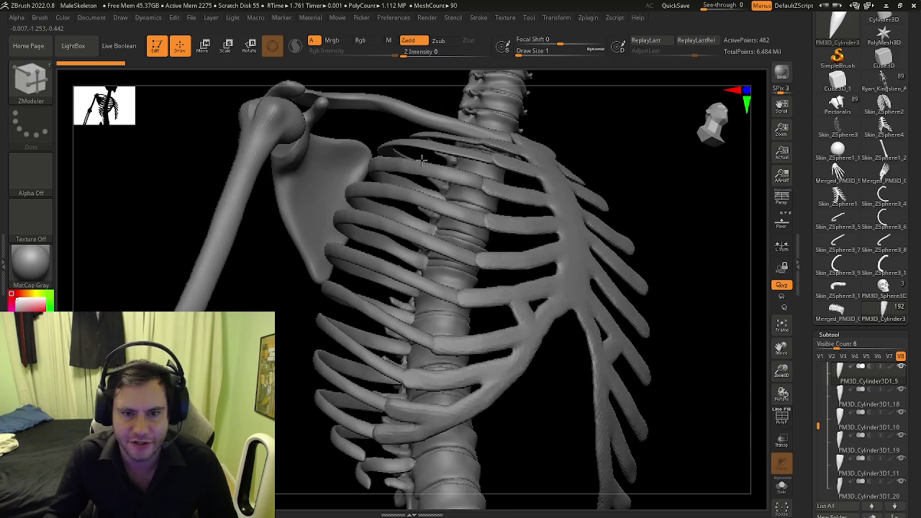
drag(397, 196, 395, 193)
mouse_move(470, 144)
mouse_down()
mouse_move(441, 213)
mouse_move(430, 209)
mouse_move(471, 191)
mouse_up()
drag(408, 250, 472, 199)
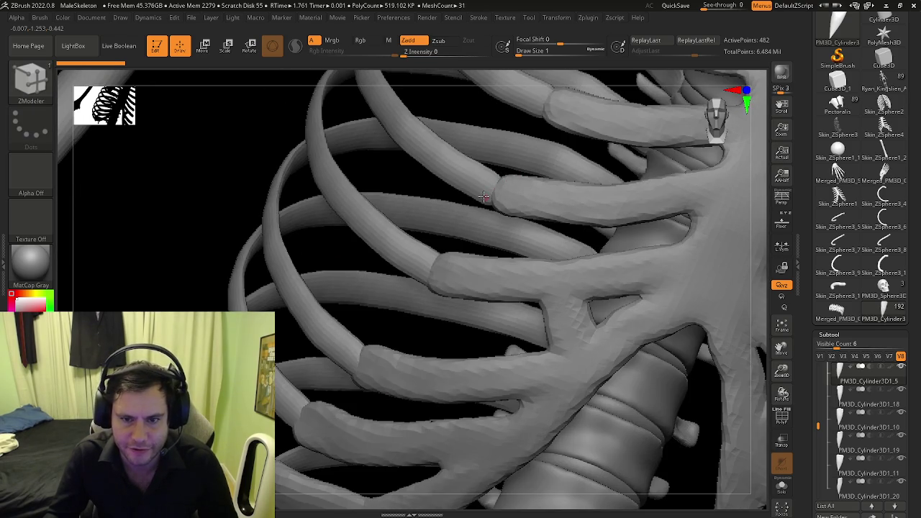
drag(417, 270, 448, 232)
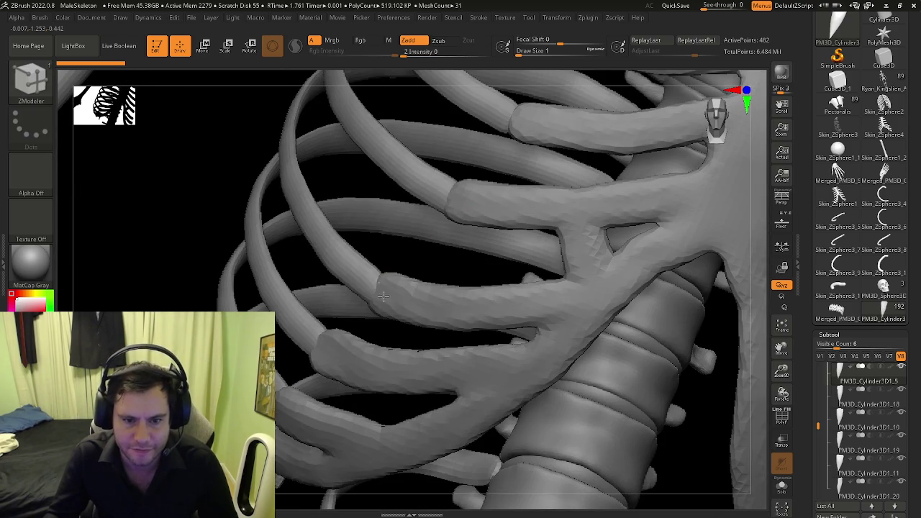
drag(383, 281, 419, 199)
mouse_move(323, 255)
mouse_down()
mouse_move(417, 223)
mouse_move(378, 249)
mouse_move(439, 250)
mouse_up()
mouse_move(485, 284)
mouse_down()
mouse_move(479, 214)
mouse_move(612, 214)
mouse_move(640, 167)
mouse_up()
mouse_move(523, 311)
mouse_down()
mouse_move(398, 272)
mouse_move(466, 291)
mouse_move(388, 249)
mouse_up()
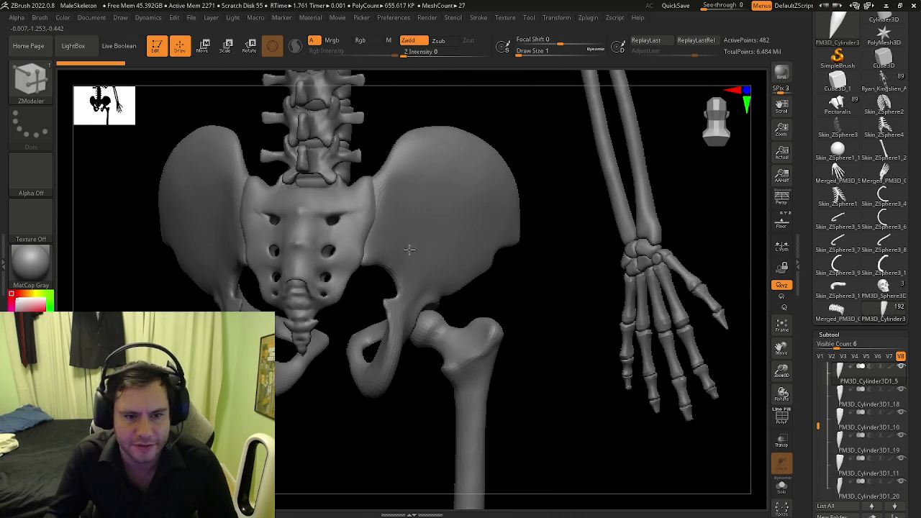
Step: Snap to a rear pelvis view, then orbit around the hip and down the femur to the knee
shift+drag(452, 253, 452, 251)
mouse_move(501, 232)
mouse_down()
mouse_move(339, 224)
mouse_move(282, 273)
mouse_move(330, 264)
mouse_up()
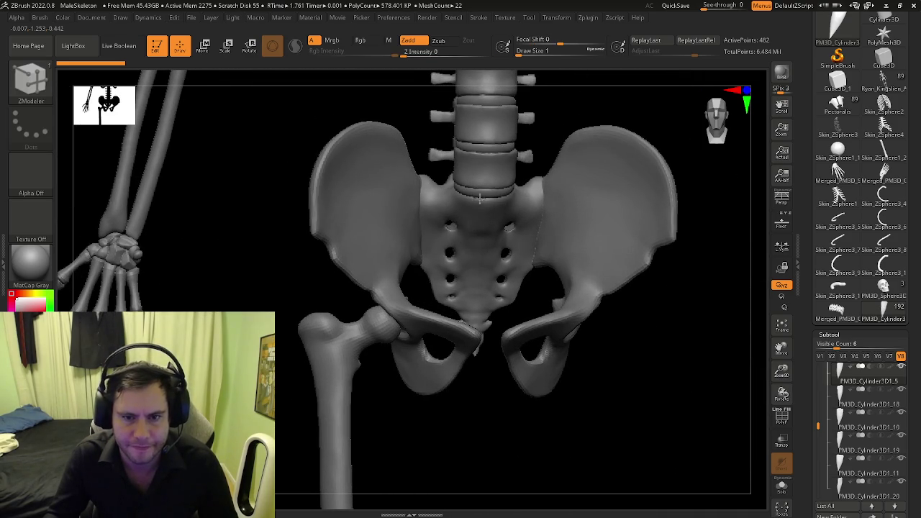
mouse_move(417, 245)
mouse_down()
mouse_move(194, 238)
mouse_move(345, 214)
mouse_move(616, 246)
mouse_move(668, 237)
mouse_move(454, 229)
mouse_move(170, 249)
mouse_move(348, 244)
mouse_up()
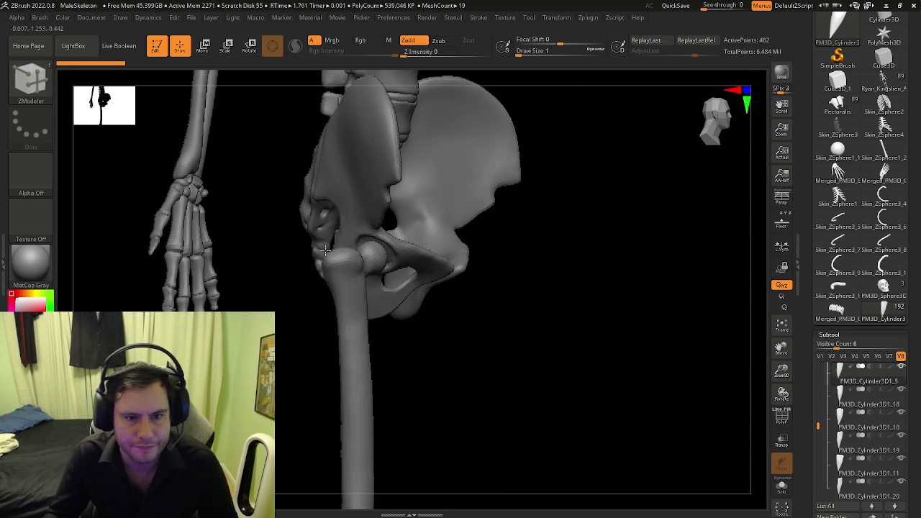
mouse_move(370, 279)
mouse_down()
mouse_move(414, 323)
mouse_move(395, 411)
mouse_move(726, 199)
mouse_up()
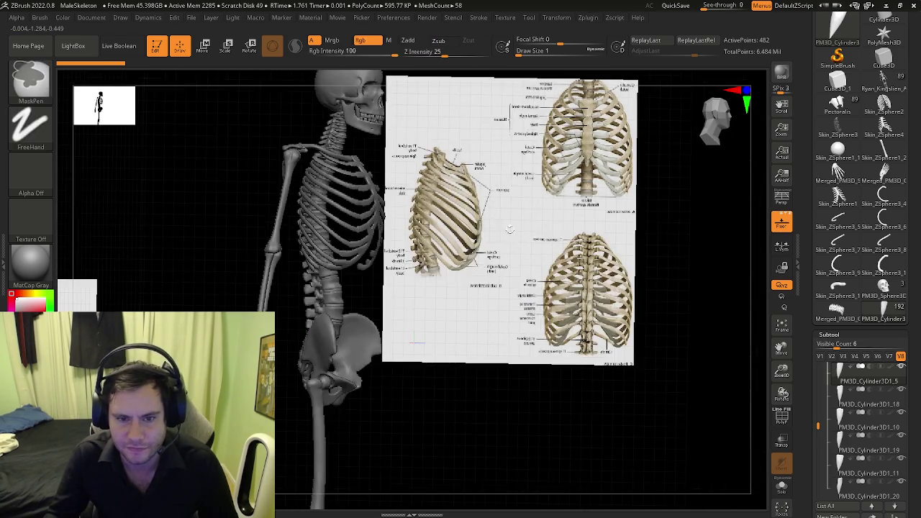
Step: Slide the ribcage reference image left over the skeleton and toggle Solo on and off
drag(544, 288, 502, 273)
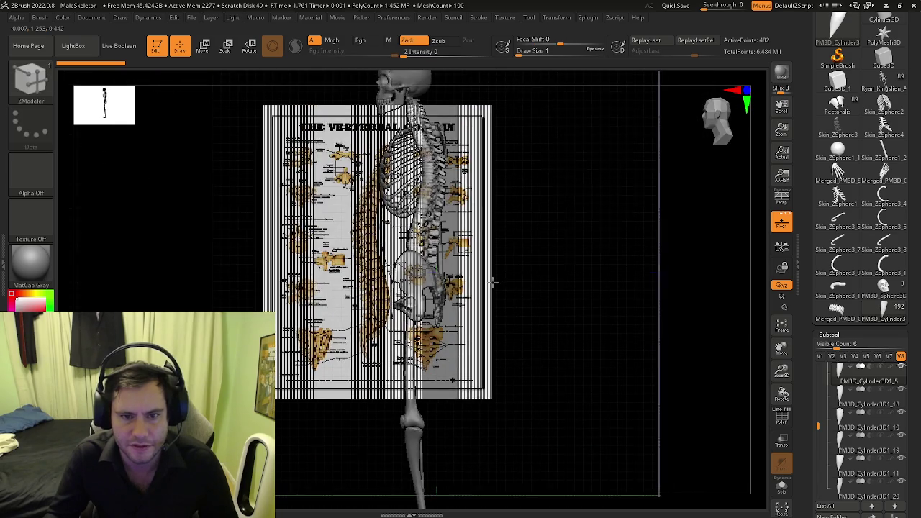
drag(528, 271, 807, 463)
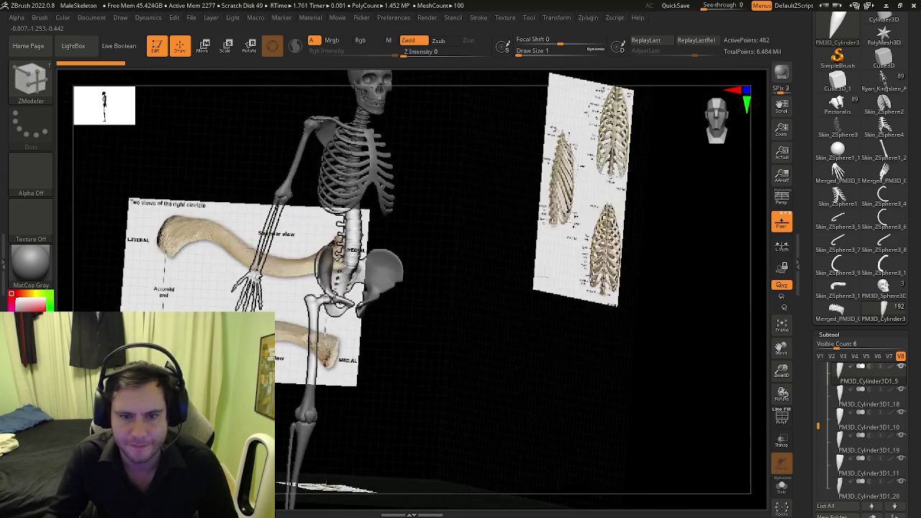
click(780, 490)
click(782, 488)
Step: Turn off the Floor and its reference images, then snap to a front view of the skeleton
drag(444, 261, 611, 238)
click(782, 222)
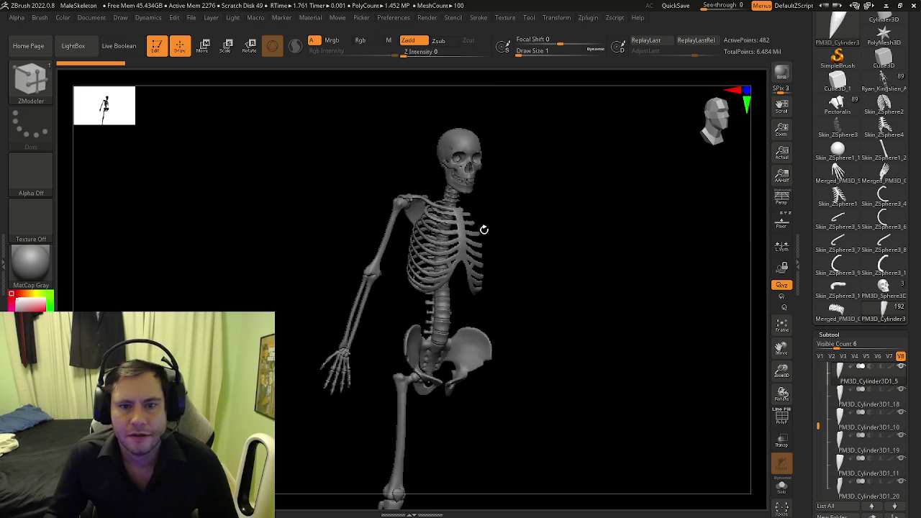
shift+drag(485, 228, 461, 216)
mouse_move(387, 192)
ctrl+right_down()
mouse_move(479, 305)
mouse_move(486, 242)
mouse_move(399, 197)
mouse_move(475, 216)
mouse_move(483, 189)
mouse_move(455, 192)
mouse_move(491, 194)
mouse_move(445, 257)
mouse_move(475, 252)
mouse_move(461, 234)
mouse_move(434, 306)
ctrl+right_up()
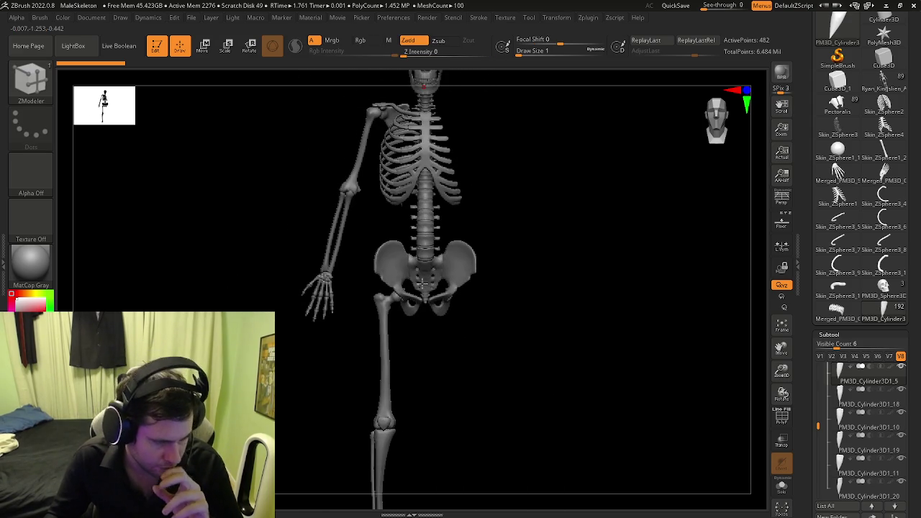
Step: Orbit the skeleton from front to three-quarter and side views, then back to the front
mouse_move(425, 284)
mouse_down()
mouse_move(485, 272)
mouse_move(449, 282)
mouse_up()
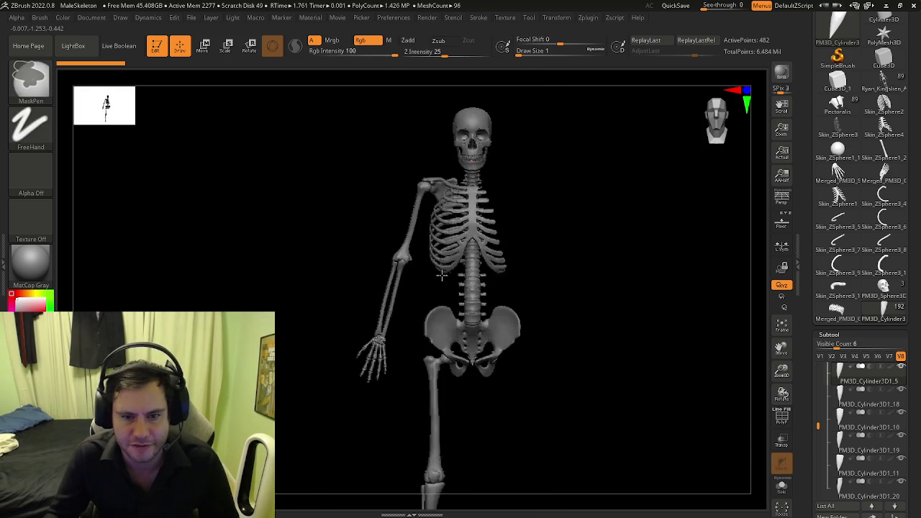
drag(324, 306, 344, 313)
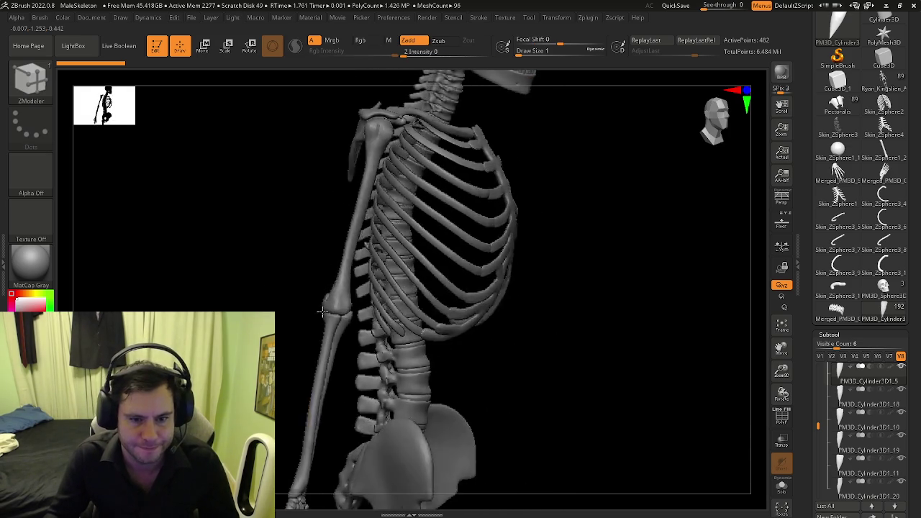
mouse_move(593, 336)
mouse_down()
mouse_move(366, 295)
mouse_move(391, 234)
mouse_move(241, 241)
mouse_move(430, 251)
mouse_move(451, 384)
mouse_move(426, 329)
mouse_up()
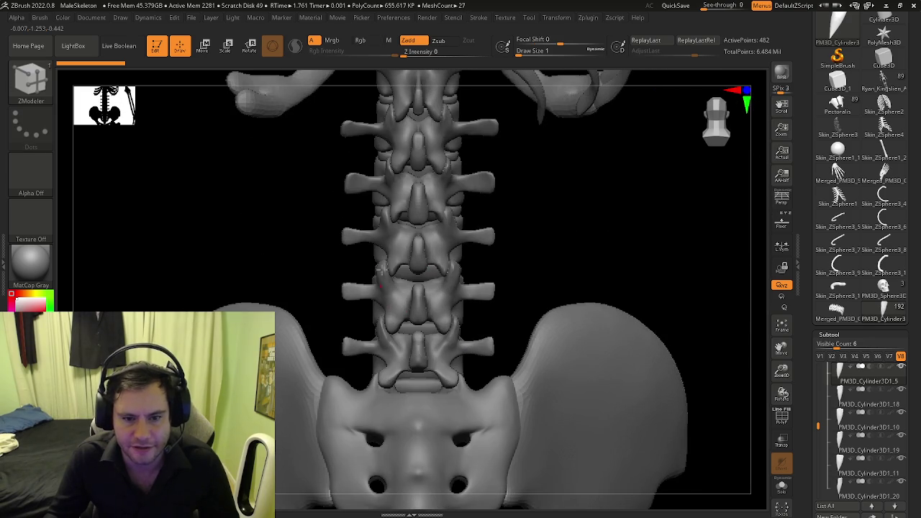
Step: Orbit and pan up the thoracic spine, ribcage and shoulder blade, viewing the ribs from behind
mouse_move(449, 155)
alt+mouse_down()
mouse_move(373, 228)
mouse_move(411, 197)
alt+mouse_up()
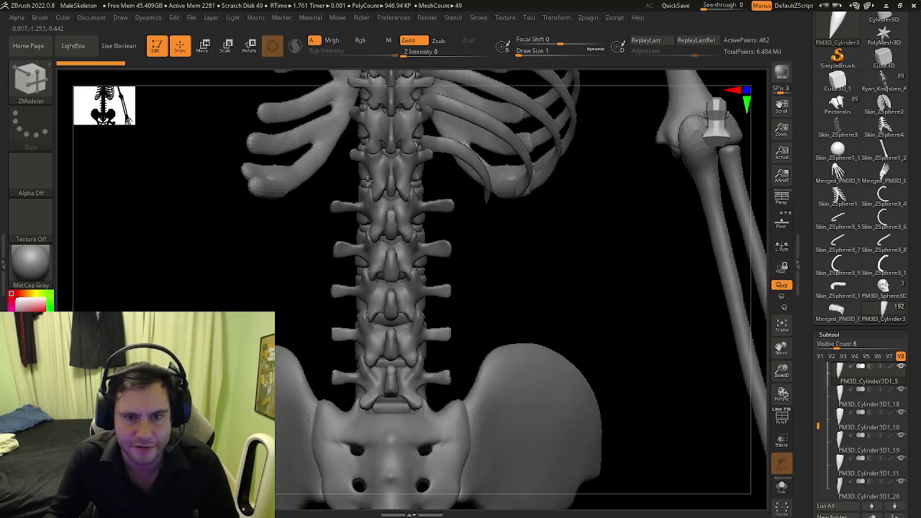
alt+drag(367, 174, 397, 314)
alt+drag(358, 270, 388, 167)
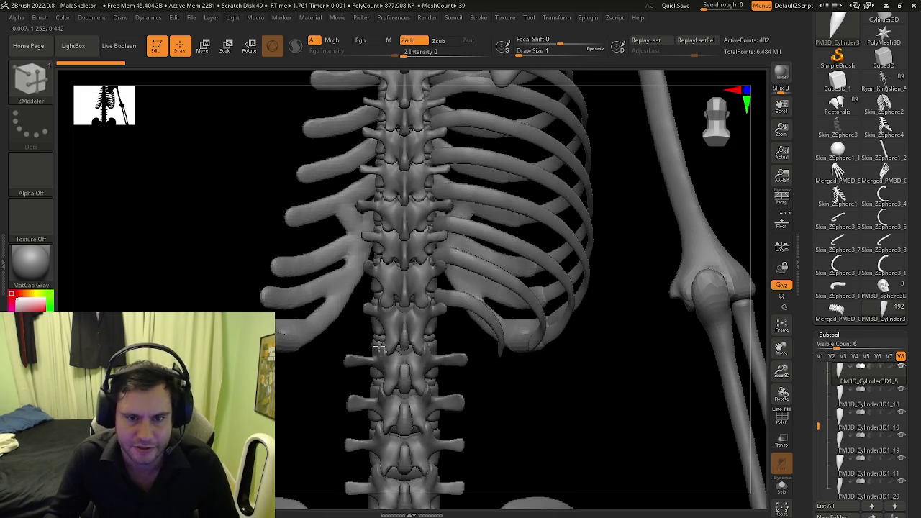
alt+drag(411, 315, 419, 306)
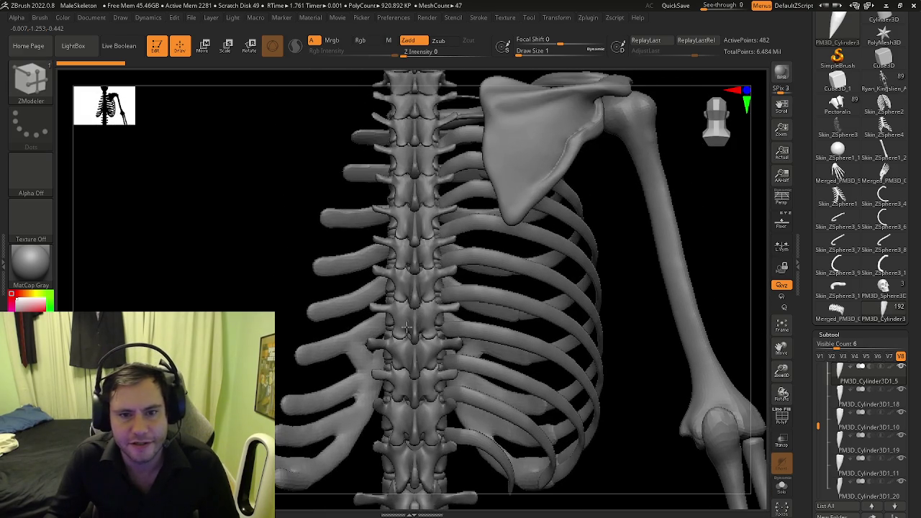
alt+drag(407, 363, 422, 242)
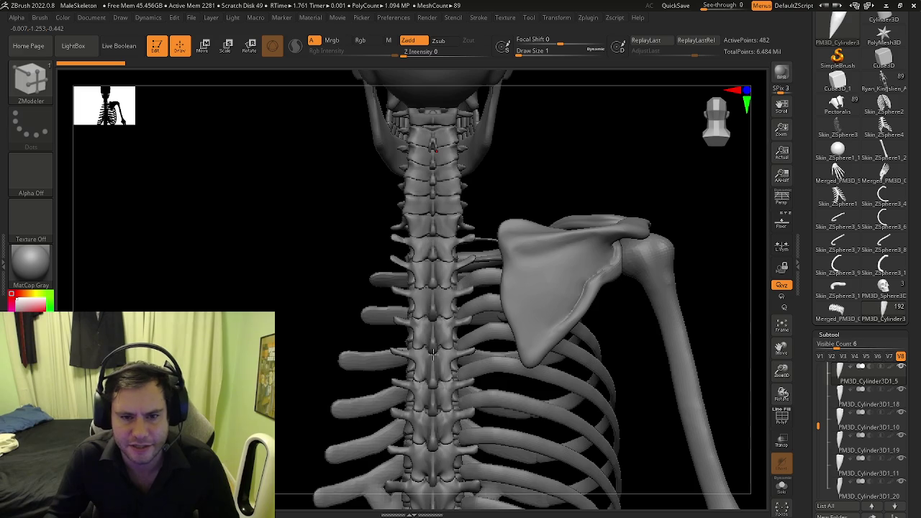
alt+drag(432, 336, 419, 246)
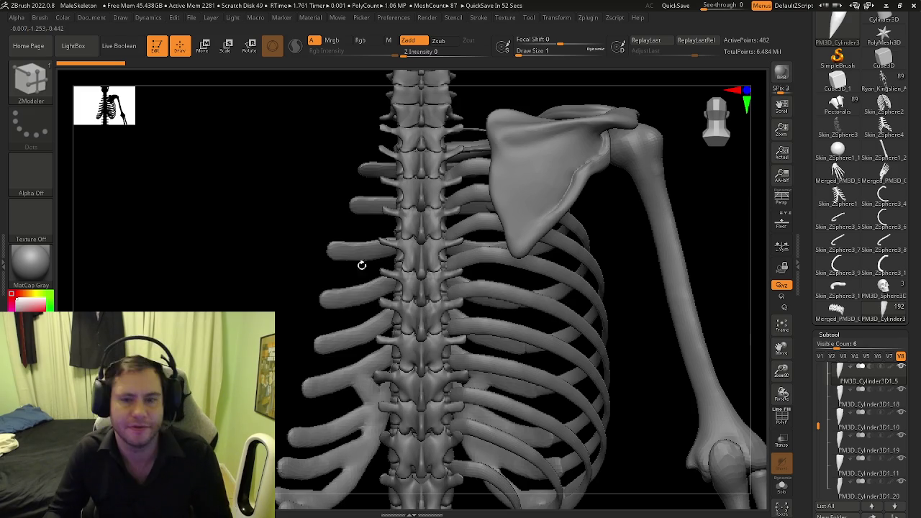
mouse_move(634, 165)
mouse_down()
mouse_move(601, 156)
mouse_move(539, 173)
mouse_move(341, 319)
mouse_move(524, 257)
mouse_move(507, 297)
mouse_move(543, 208)
mouse_move(545, 281)
mouse_move(297, 343)
mouse_move(309, 257)
mouse_move(291, 193)
mouse_move(346, 177)
mouse_up()
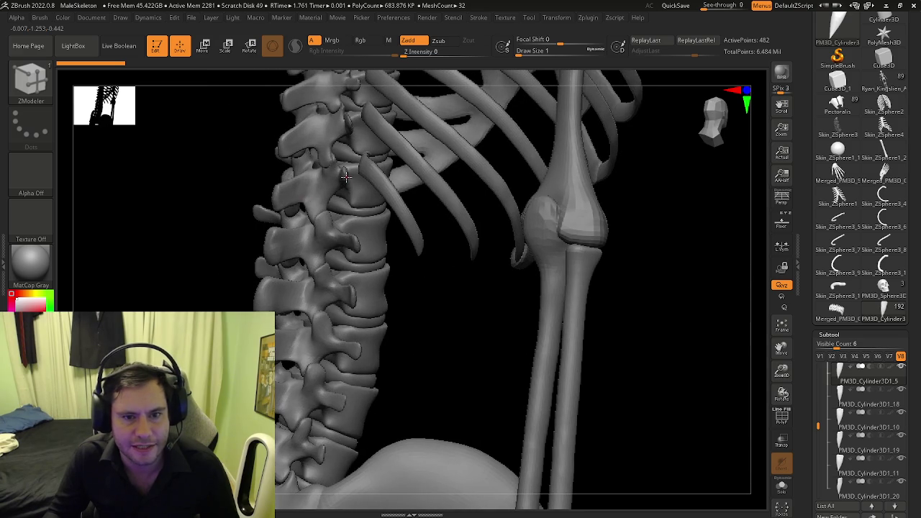
mouse_move(350, 225)
right_down()
mouse_move(378, 238)
mouse_move(300, 381)
mouse_move(390, 261)
mouse_move(382, 263)
mouse_move(493, 340)
mouse_move(465, 304)
mouse_move(429, 295)
right_up()
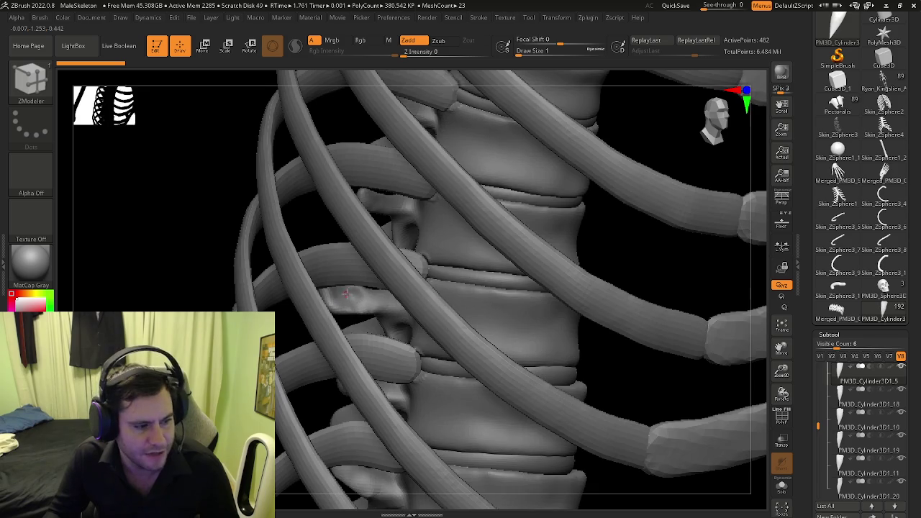
mouse_move(348, 287)
right_down()
mouse_move(396, 338)
mouse_move(504, 360)
mouse_move(635, 407)
mouse_move(576, 216)
mouse_move(538, 165)
mouse_move(477, 205)
mouse_move(529, 195)
mouse_move(419, 204)
mouse_move(448, 216)
mouse_move(514, 284)
mouse_move(495, 164)
mouse_move(500, 261)
mouse_move(503, 220)
mouse_move(496, 199)
mouse_move(490, 326)
mouse_move(534, 297)
mouse_move(520, 311)
right_up()
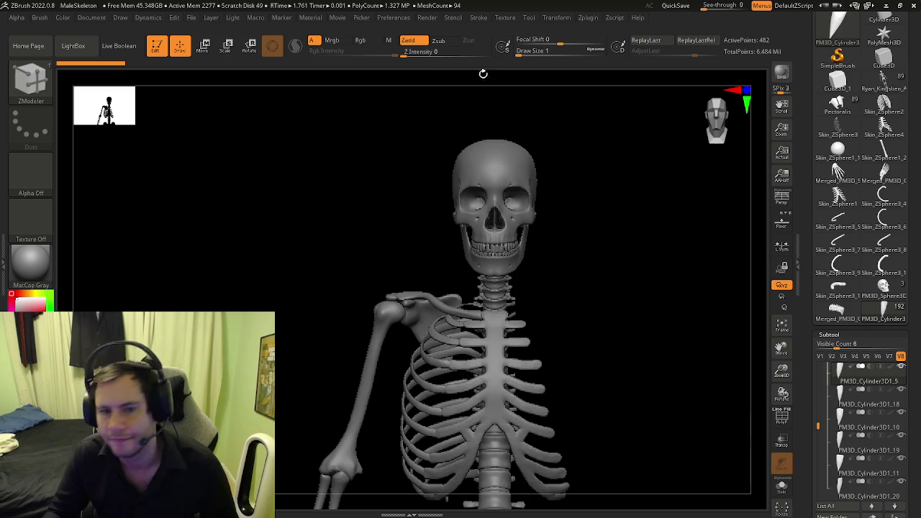
Step: Start opening another project, answer the save-changes prompt, and browse the project folder list
click(191, 18)
click(212, 36)
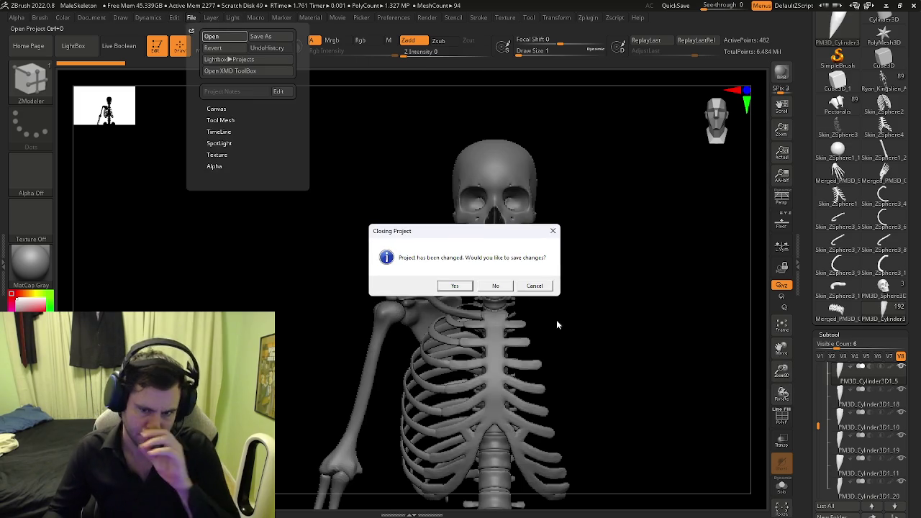
click(487, 284)
scroll(392, 248, down, 5)
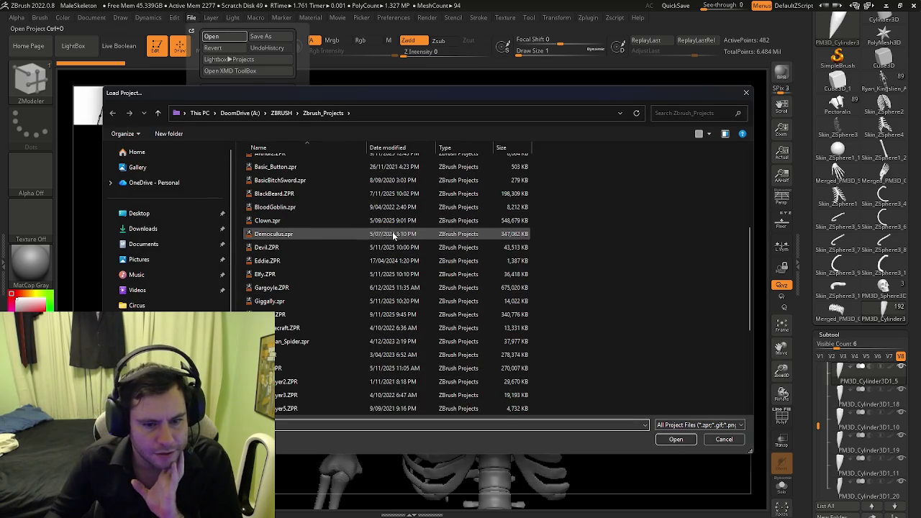
scroll(389, 255, down, 5)
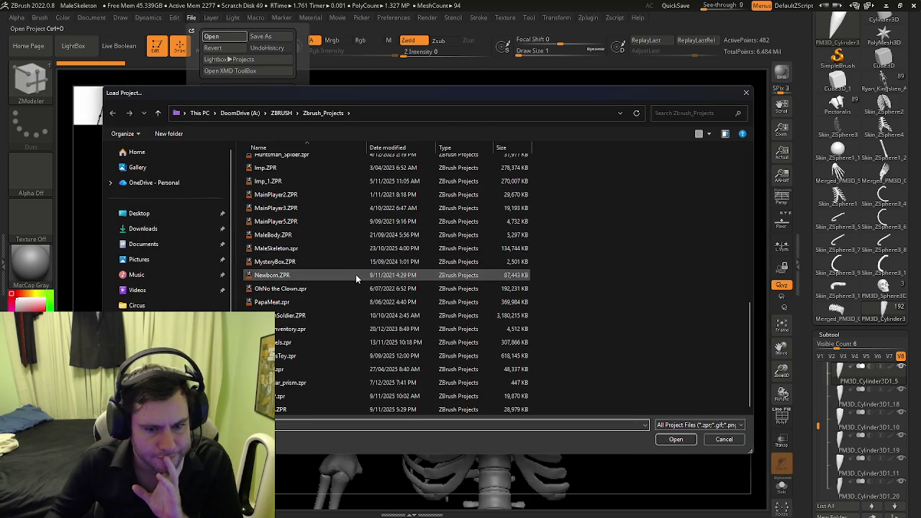
scroll(341, 225, down, 1)
scroll(342, 220, up, 1)
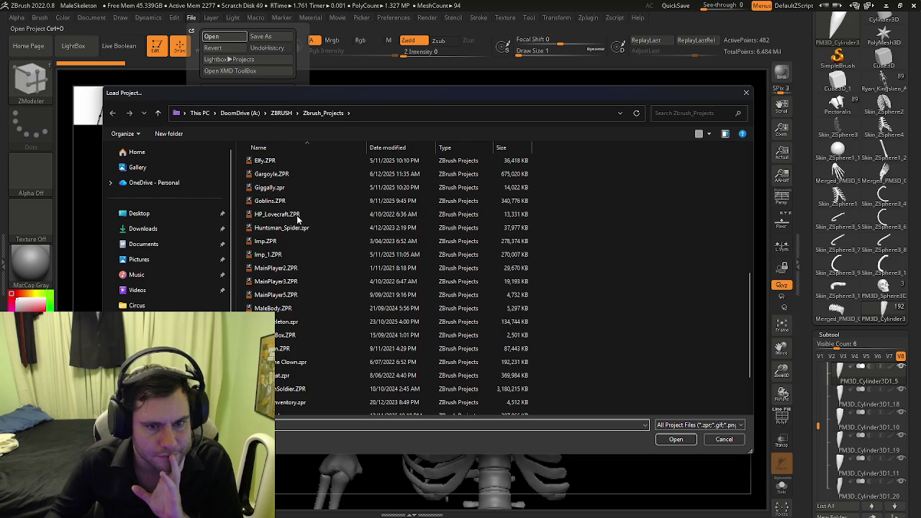
scroll(296, 198, up, 1)
scroll(297, 202, up, 1)
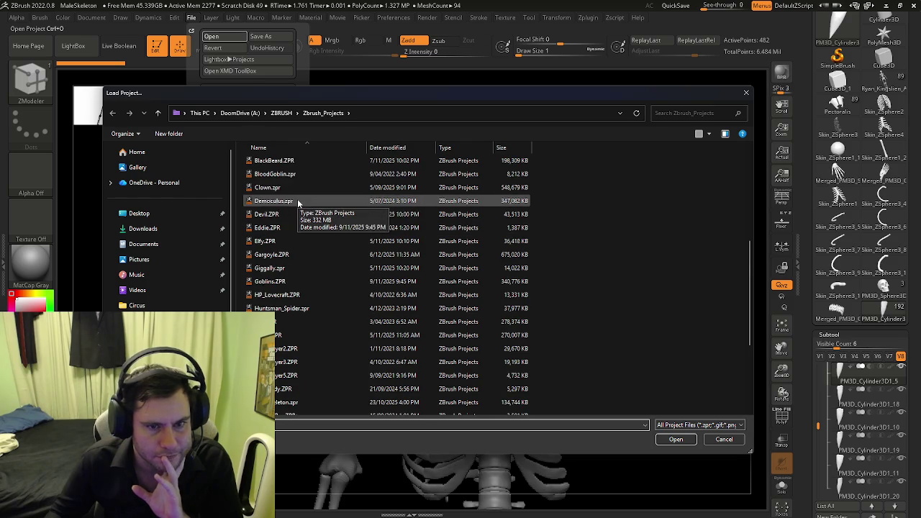
scroll(298, 204, up, 2)
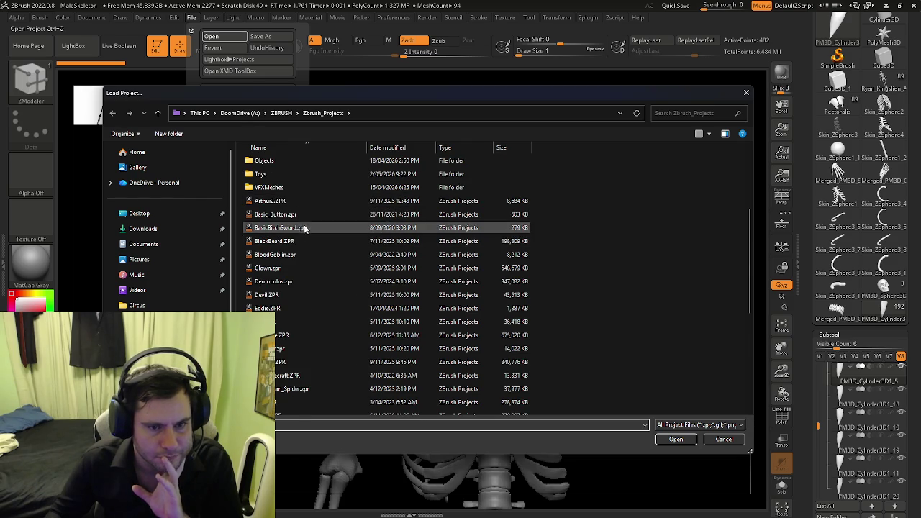
scroll(306, 216, up, 1)
scroll(304, 196, up, 1)
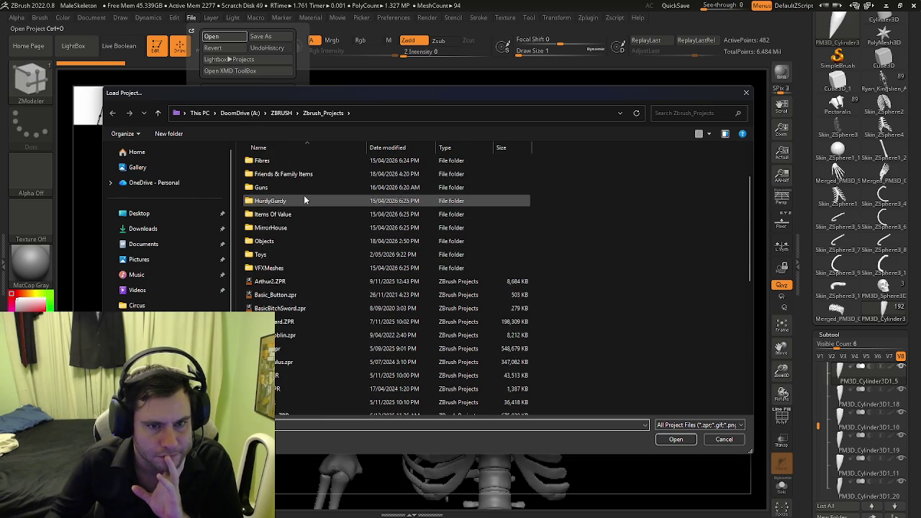
scroll(303, 195, up, 1)
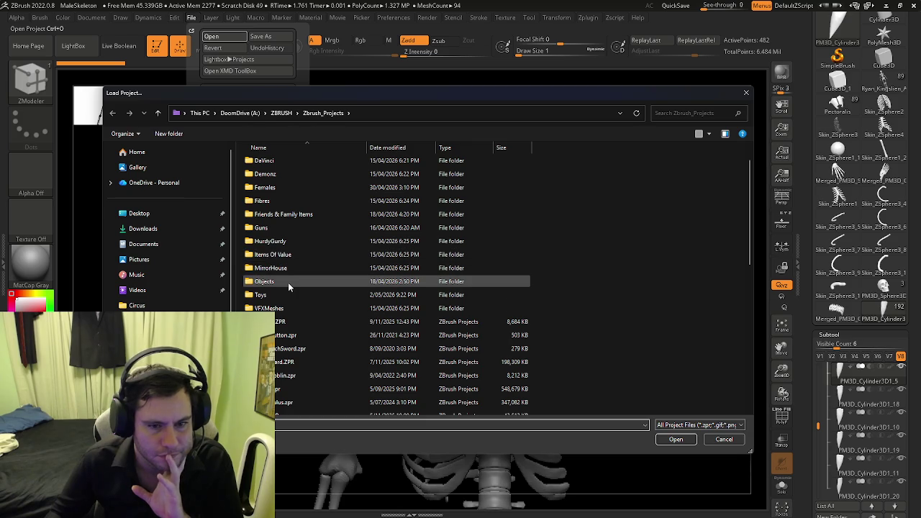
scroll(288, 287, down, 1)
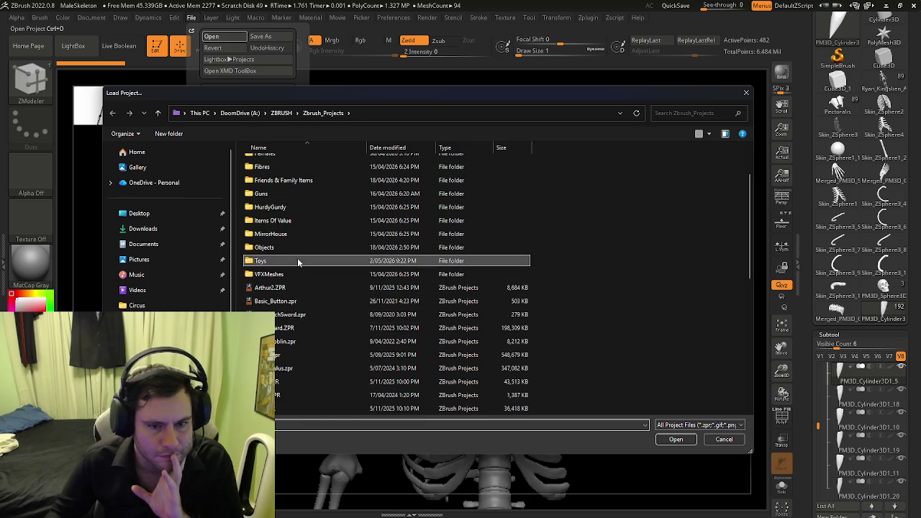
Step: Navigate to ZBRUSH > Zbrush_Projects > Circus and load BalloonStall.zpr
double_click(297, 261)
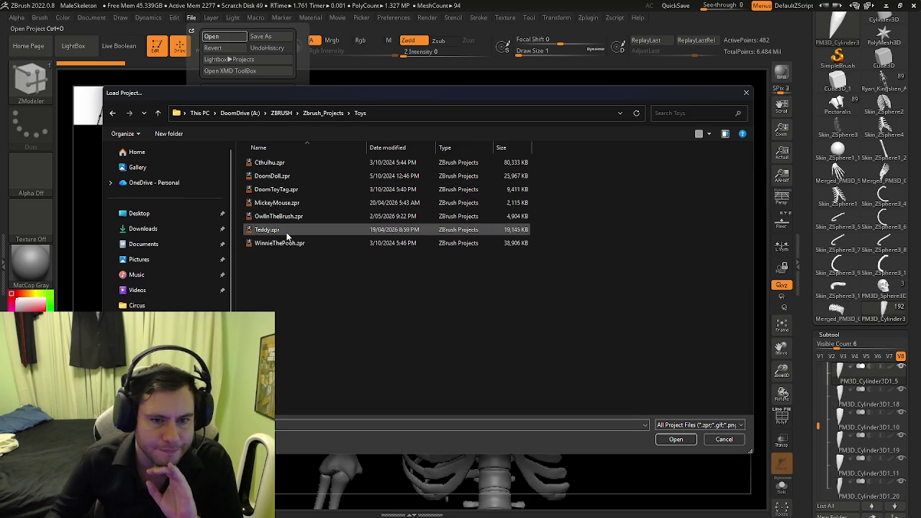
click(281, 114)
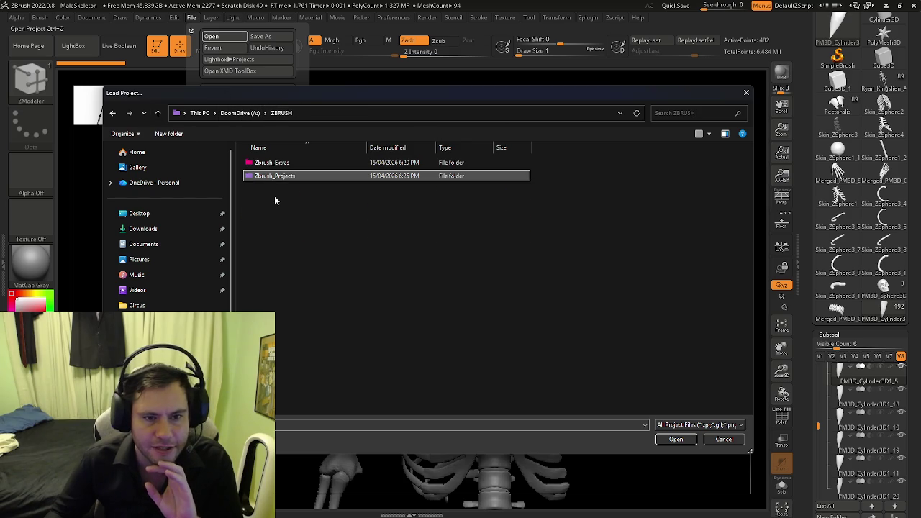
double_click(284, 175)
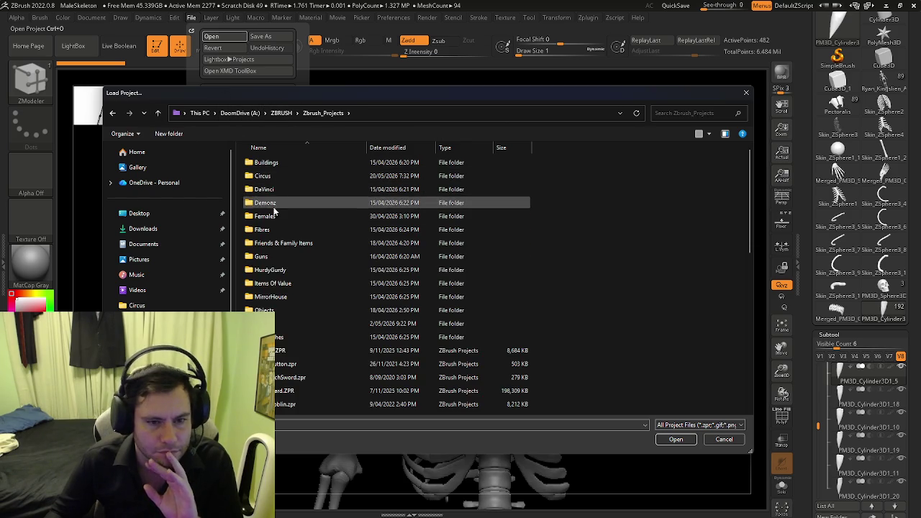
double_click(263, 175)
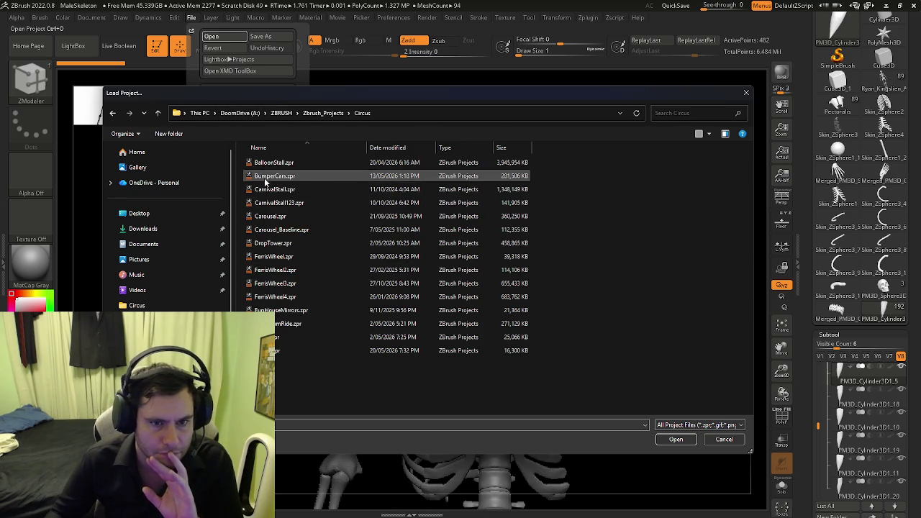
double_click(276, 167)
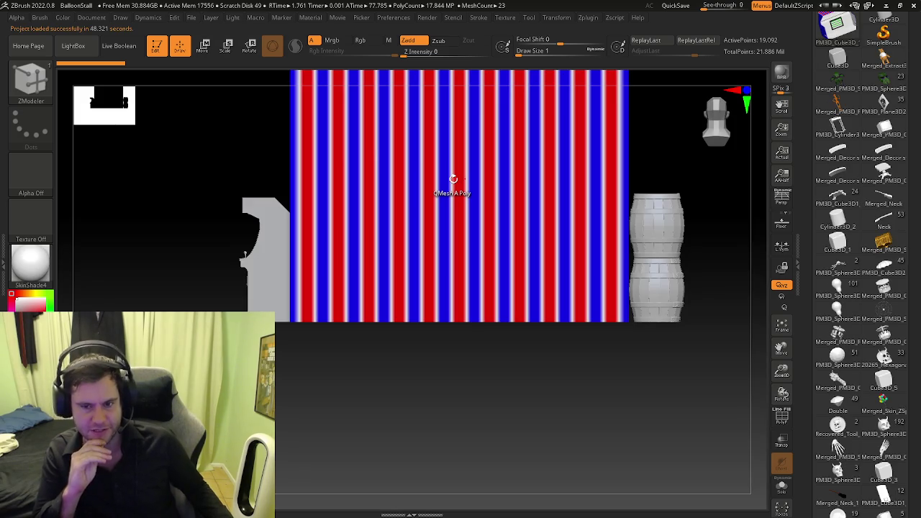
mouse_move(732, 214)
mouse_down()
mouse_move(429, 226)
mouse_move(514, 281)
mouse_move(451, 298)
mouse_move(465, 250)
mouse_up()
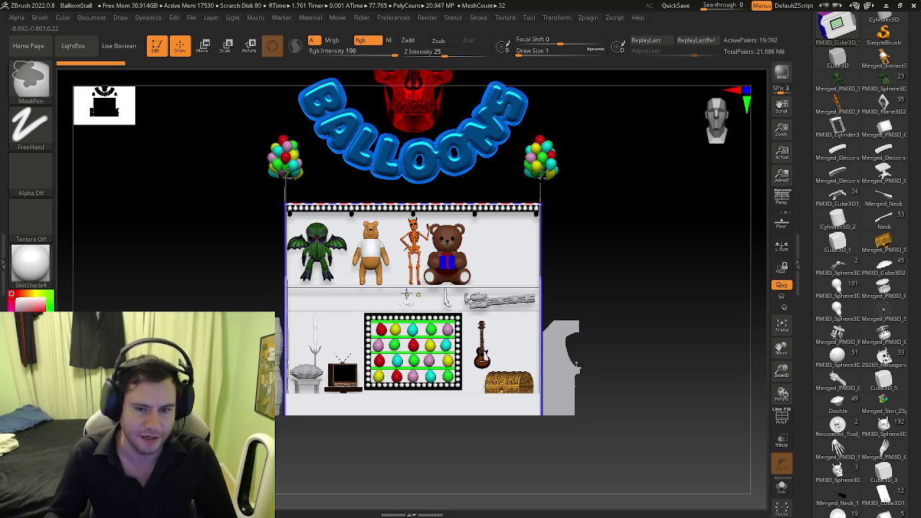
scroll(408, 295, up, 5)
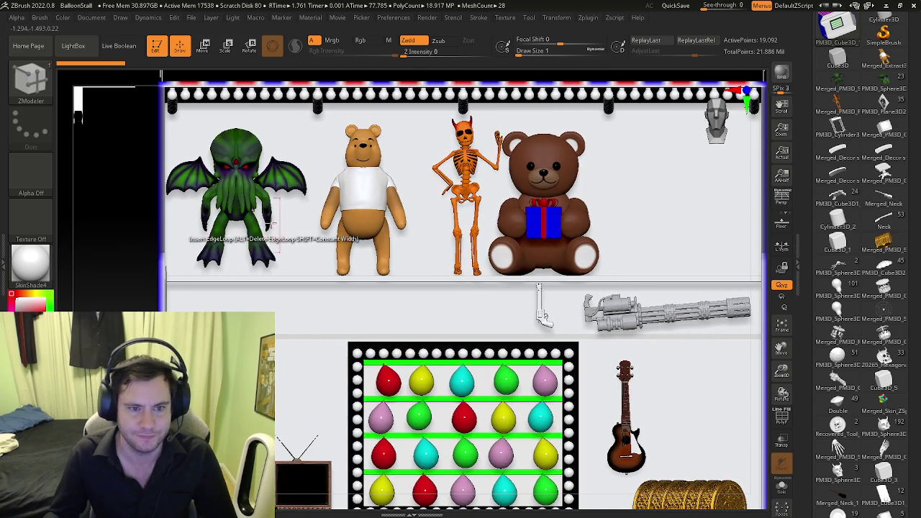
scroll(241, 216, up, 3)
scroll(241, 216, down, 1)
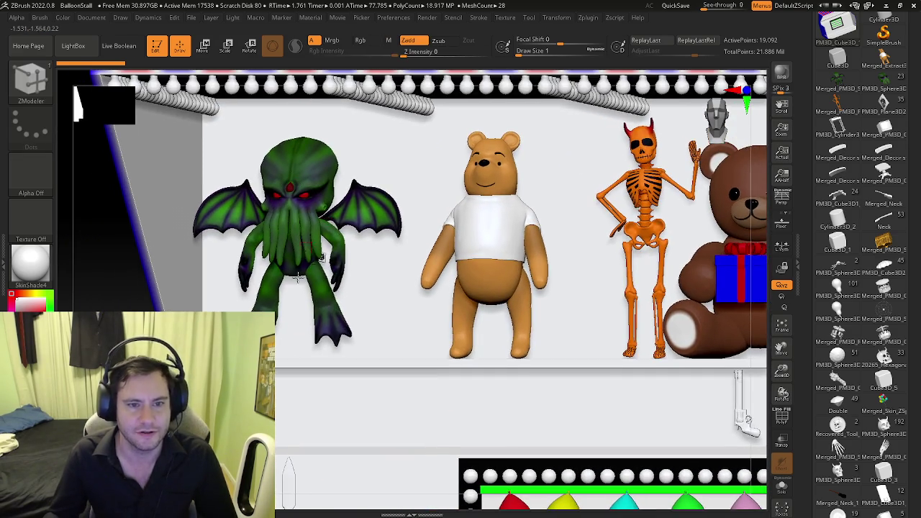
scroll(337, 257, up, 4)
scroll(338, 257, up, 1)
scroll(338, 257, down, 2)
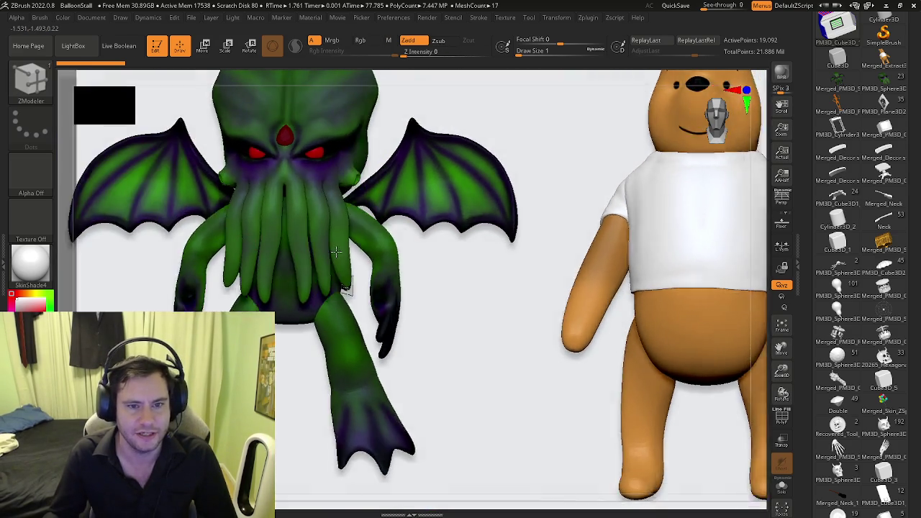
scroll(360, 249, down, 1)
scroll(432, 230, down, 1)
mouse_move(440, 229)
mouse_down()
mouse_move(326, 226)
mouse_move(383, 268)
mouse_move(389, 237)
mouse_up()
scroll(395, 216, up, 2)
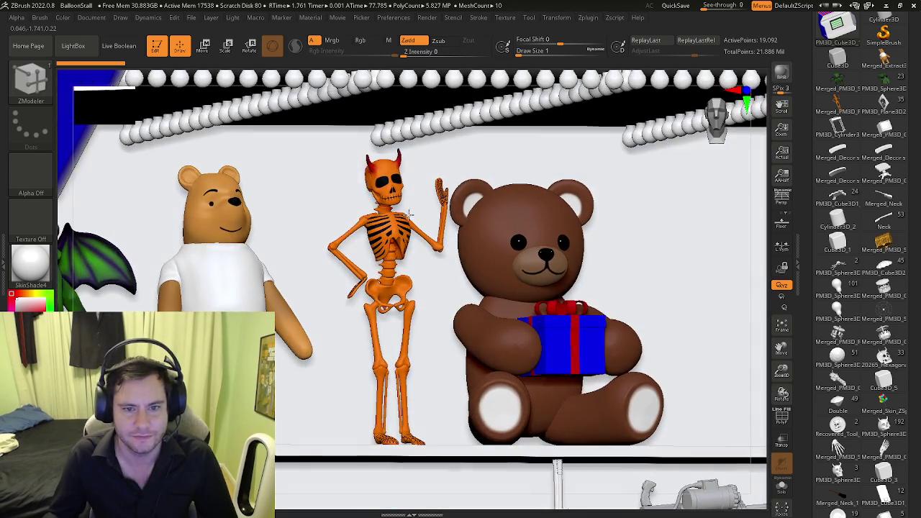
drag(468, 267, 417, 249)
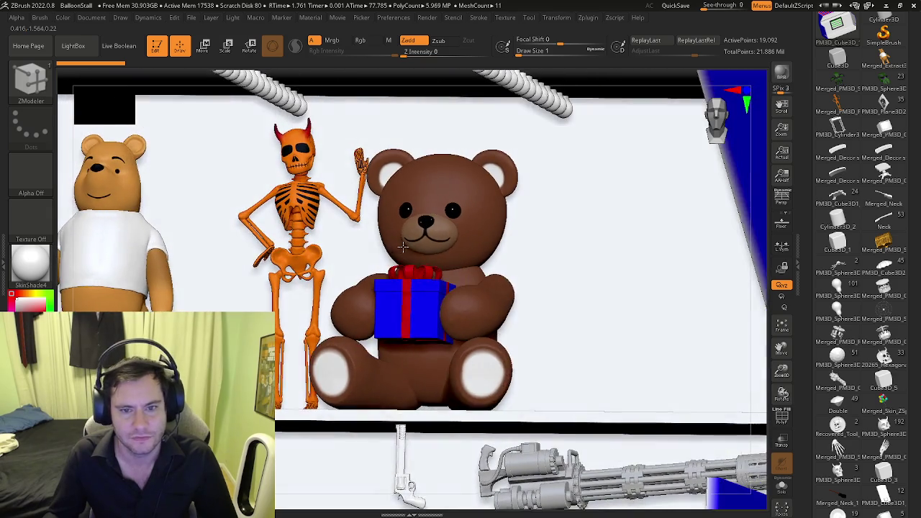
scroll(412, 221, down, 3)
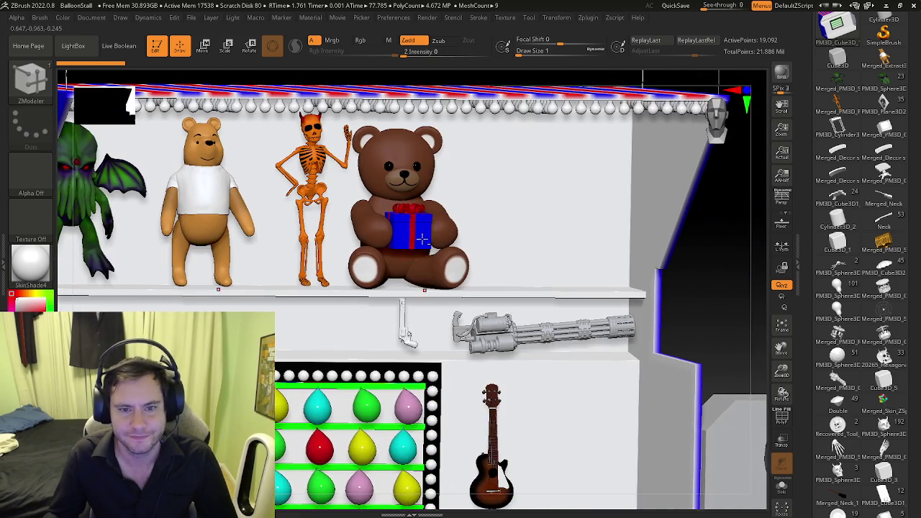
ctrl+right_drag(414, 221, 424, 330)
scroll(354, 214, up, 3)
scroll(355, 214, up, 3)
scroll(295, 202, up, 2)
mouse_move(296, 202)
right_down()
mouse_move(314, 182)
mouse_move(216, 220)
mouse_move(366, 240)
right_up()
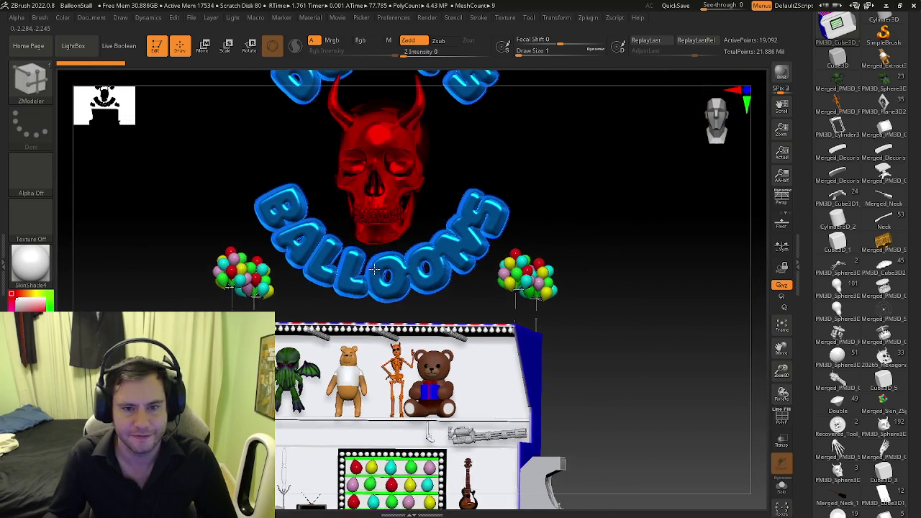
scroll(377, 159, up, 3)
mouse_move(385, 216)
right_down()
mouse_move(412, 246)
mouse_move(383, 257)
mouse_move(397, 148)
mouse_move(381, 212)
mouse_move(383, 336)
mouse_move(252, 304)
mouse_move(259, 339)
mouse_move(288, 280)
mouse_move(238, 180)
right_up()
click(191, 18)
click(211, 36)
Step: Discard the stall changes and load DemonSword.ZPR from Zbrush_Projects > DaVinci > Swords
click(456, 285)
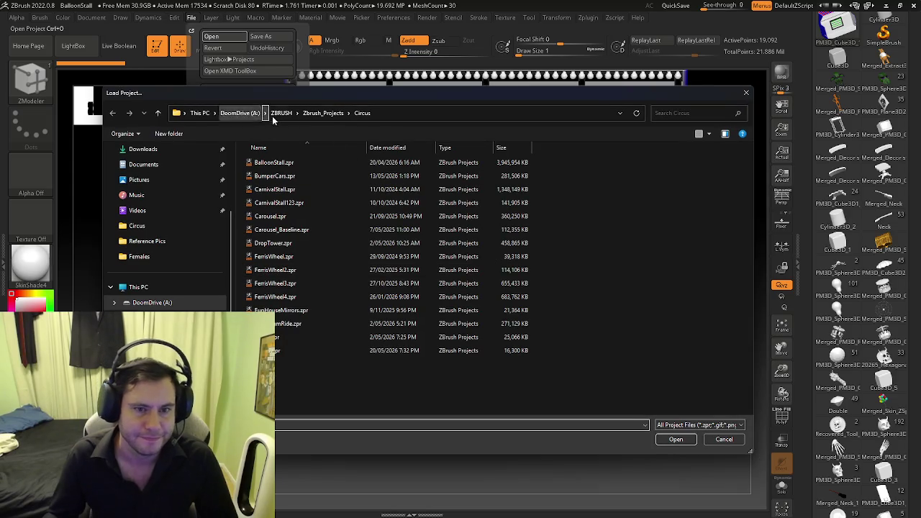
click(279, 113)
click(240, 113)
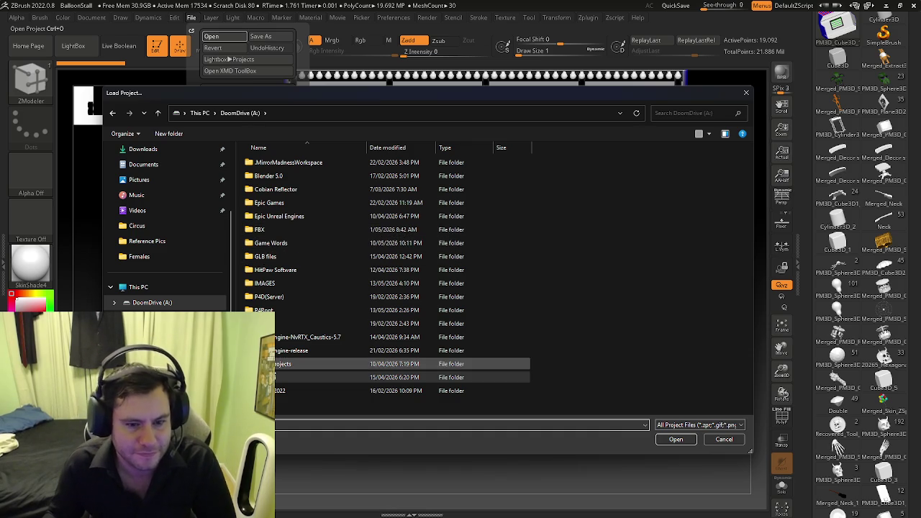
double_click(310, 377)
double_click(290, 178)
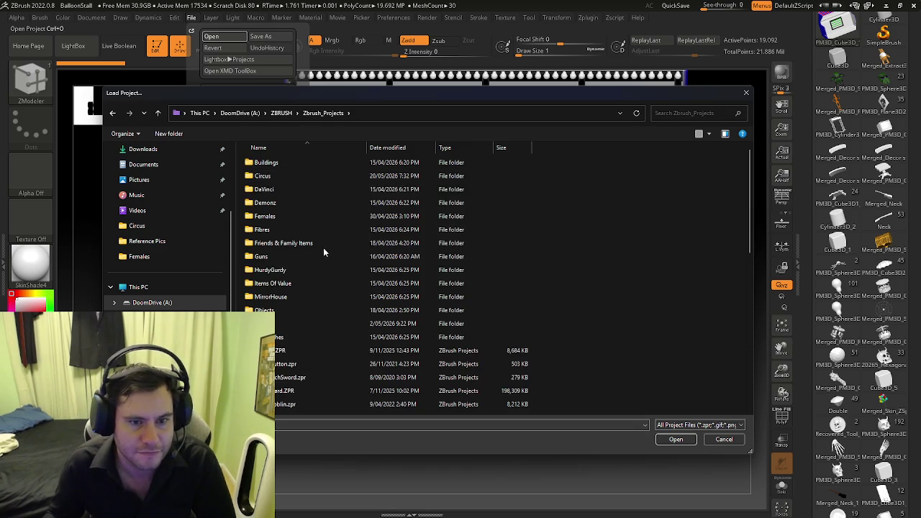
double_click(294, 189)
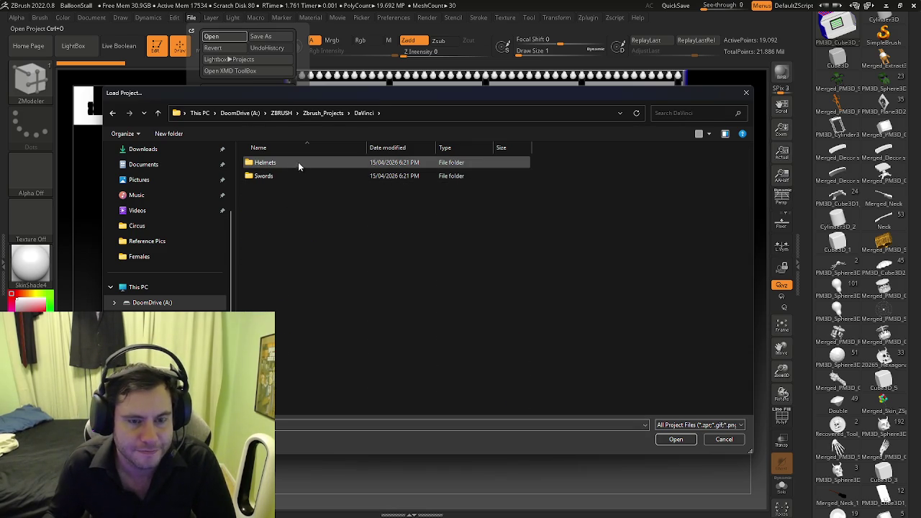
double_click(276, 176)
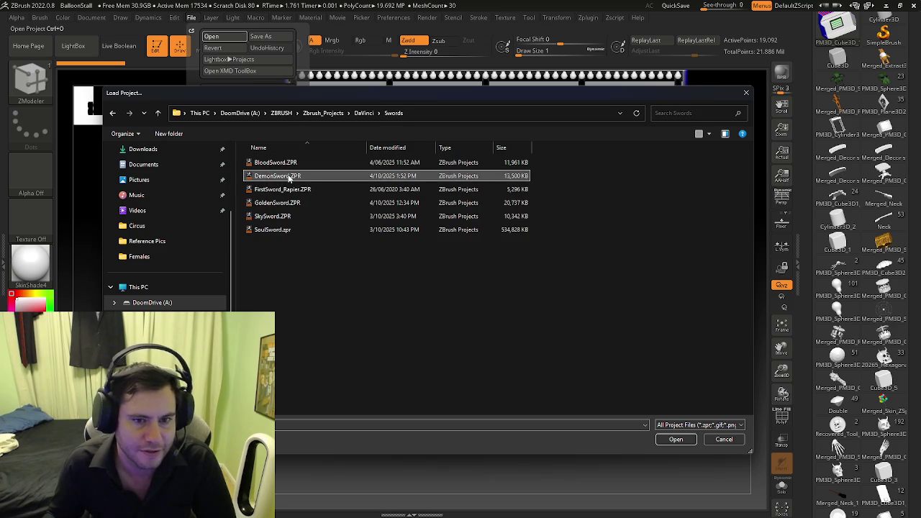
double_click(290, 178)
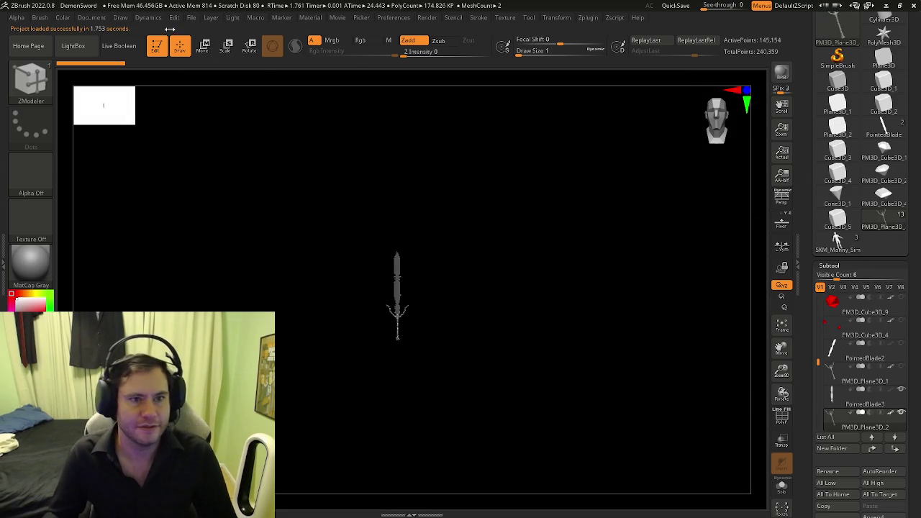
Step: Open BloodSword.ZPR from the Swords folder without saving DemonSword
click(192, 18)
click(216, 36)
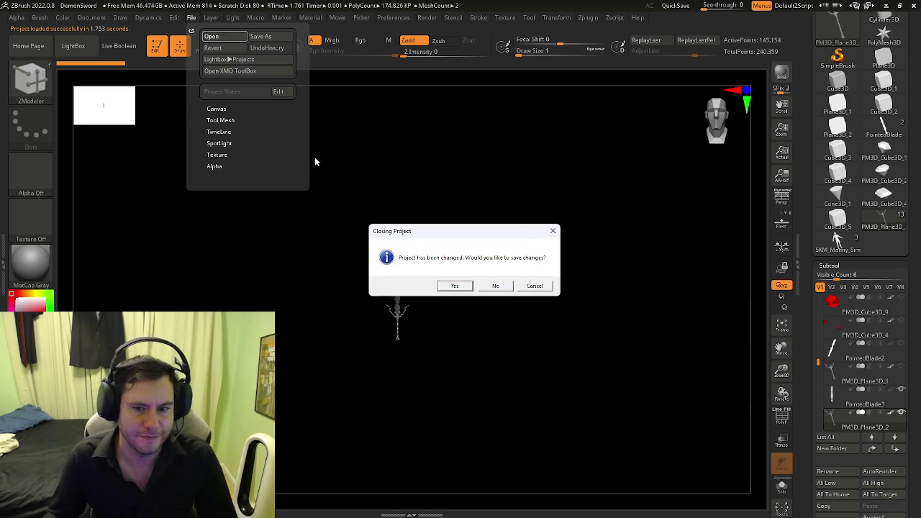
click(494, 286)
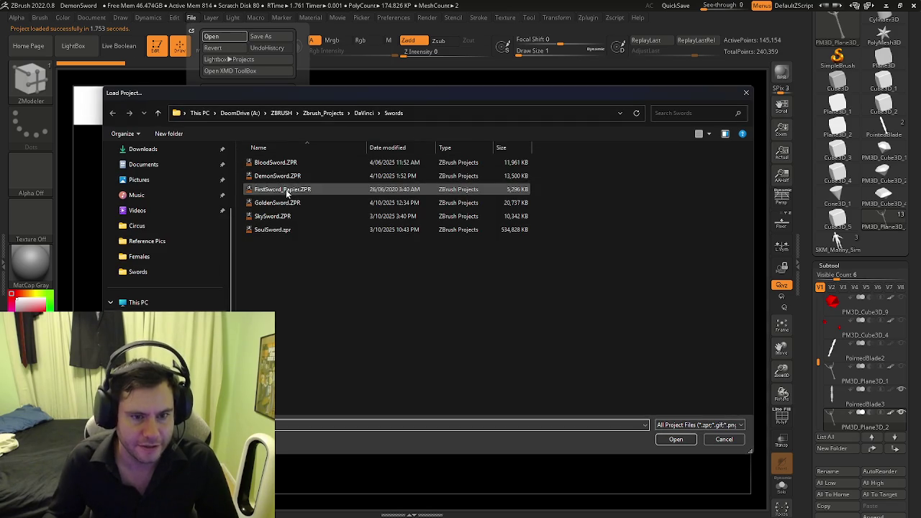
click(285, 164)
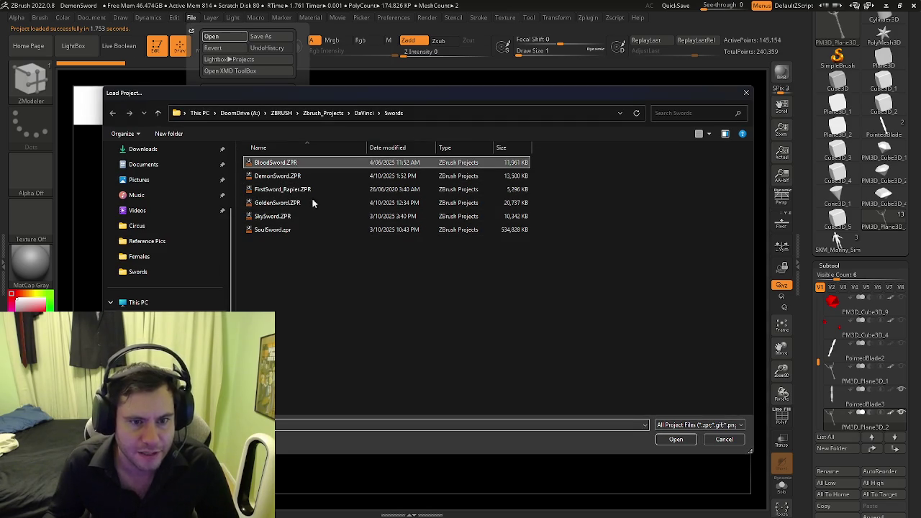
click(674, 440)
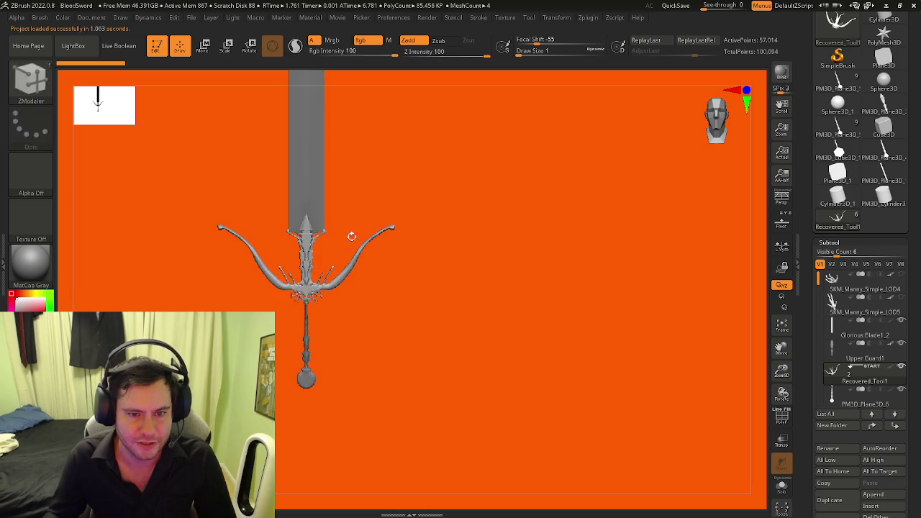
Step: Orbit and zoom around the sword's ornate crossguard for a closer look
mouse_move(350, 237)
mouse_down()
mouse_move(284, 235)
mouse_move(448, 331)
mouse_move(439, 417)
mouse_move(452, 422)
mouse_move(519, 366)
mouse_move(497, 391)
mouse_move(492, 361)
mouse_up()
key(b)
key(z)
key(m)
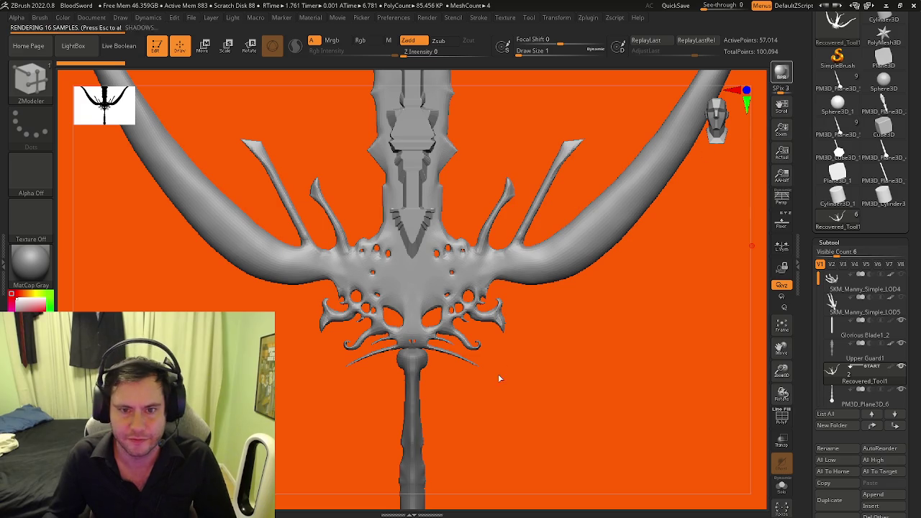
mouse_move(538, 329)
mouse_down()
mouse_move(566, 319)
mouse_move(541, 339)
mouse_up()
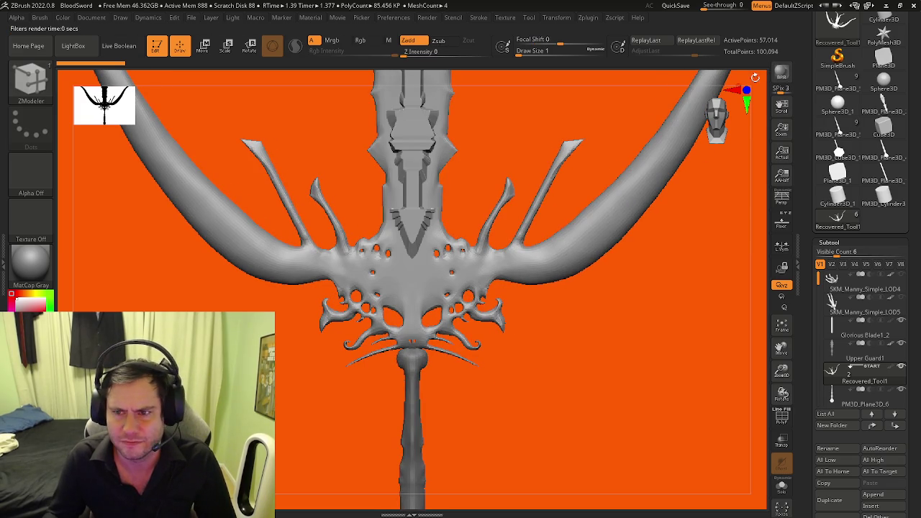
mouse_move(616, 222)
mouse_down()
mouse_move(559, 296)
mouse_move(598, 296)
mouse_move(640, 320)
mouse_move(733, 101)
mouse_up()
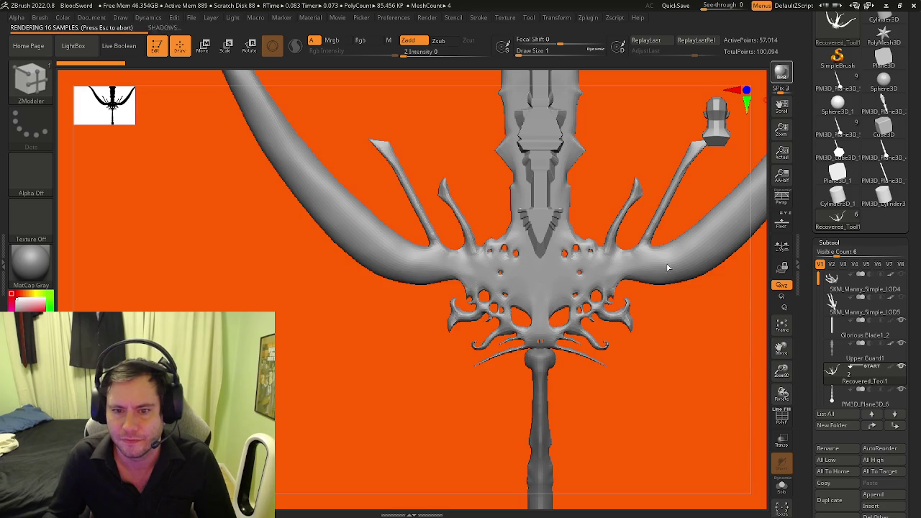
mouse_move(636, 355)
ctrl+right_down()
mouse_move(650, 356)
mouse_move(523, 319)
mouse_move(463, 241)
mouse_move(503, 256)
mouse_move(389, 302)
ctrl+right_up()
right_drag(360, 261, 425, 281)
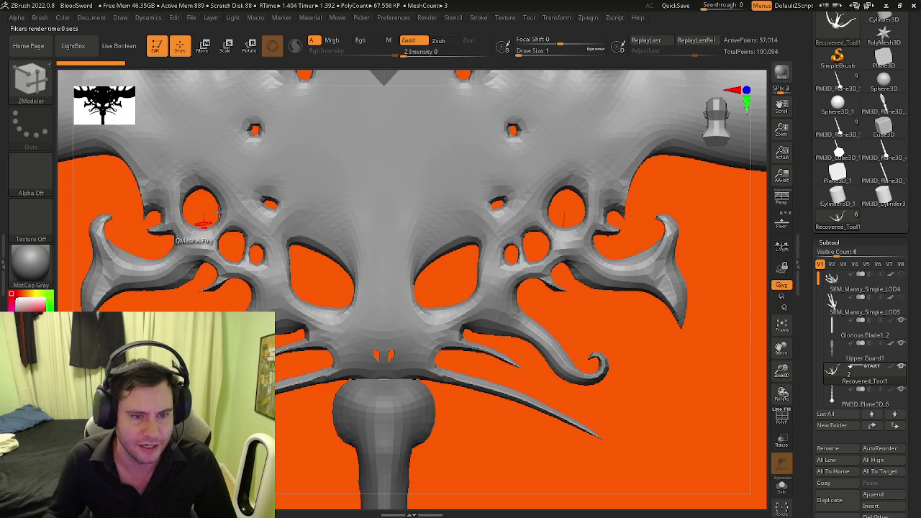
right_drag(278, 209, 331, 219)
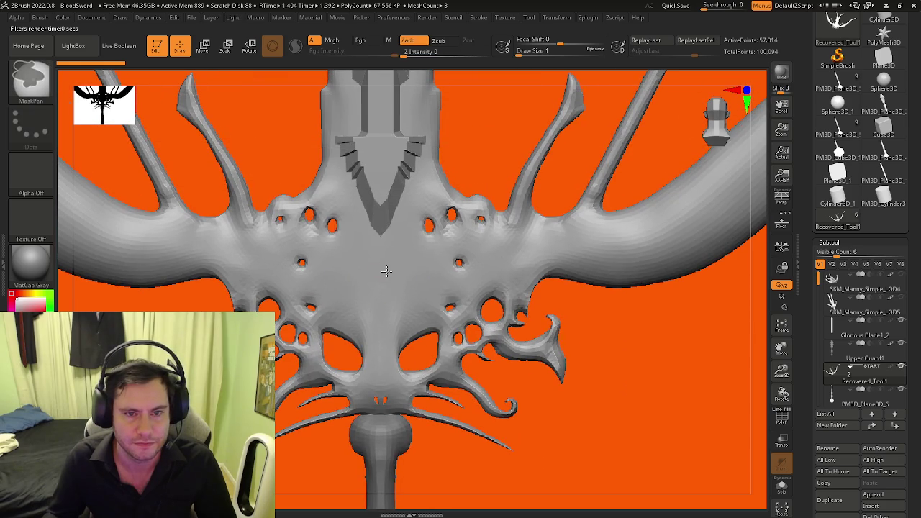
Step: Frame the whole sword front-on, blade up, and turn on the Floor reference
mouse_move(454, 276)
ctrl+right_down()
mouse_move(415, 291)
mouse_move(434, 231)
ctrl+right_up()
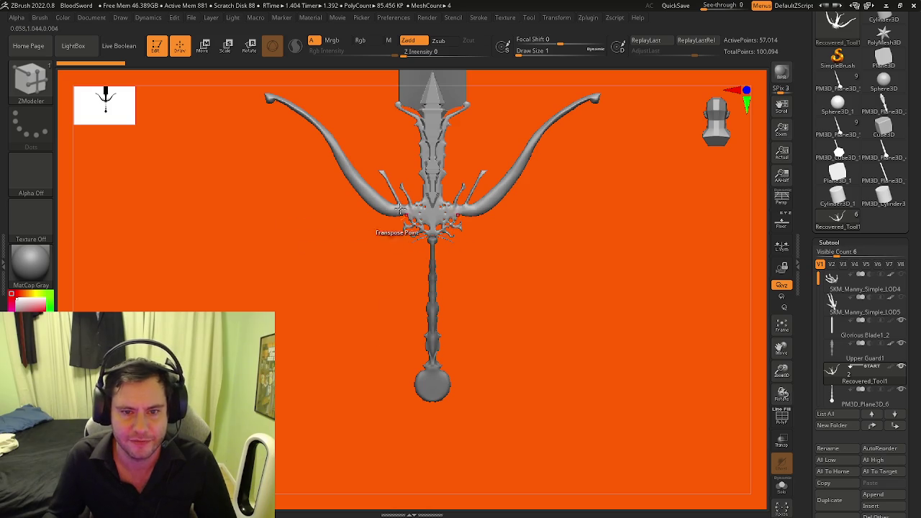
ctrl+right_drag(367, 185, 380, 267)
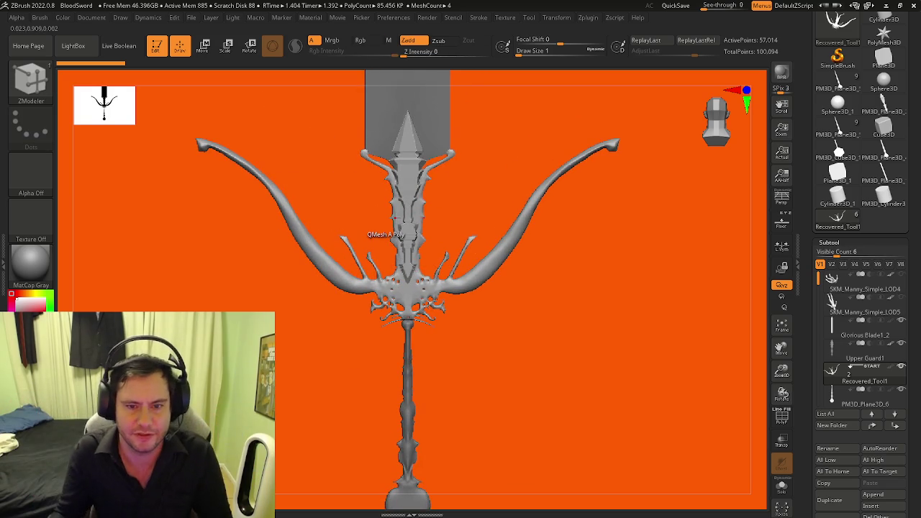
ctrl+right_drag(351, 440, 352, 152)
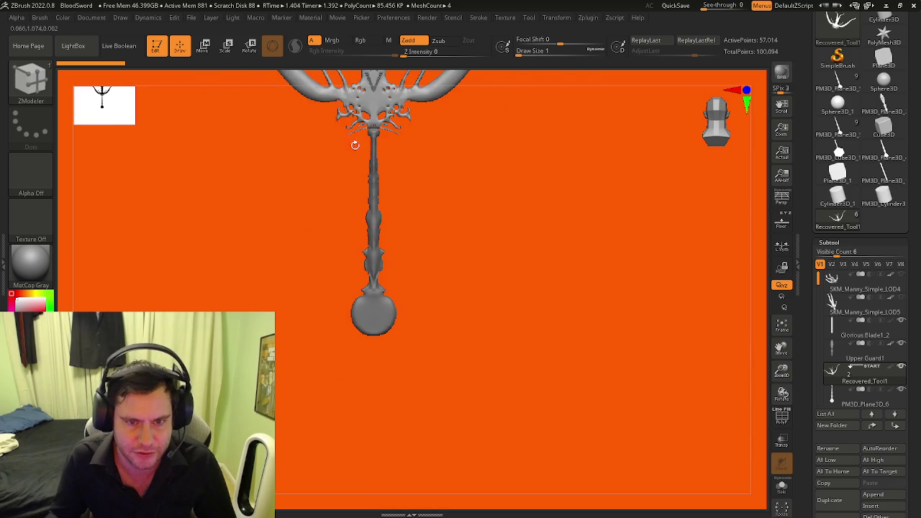
mouse_move(405, 131)
right_down()
mouse_move(457, 422)
mouse_move(464, 293)
mouse_move(504, 274)
mouse_move(475, 240)
mouse_move(483, 242)
right_up()
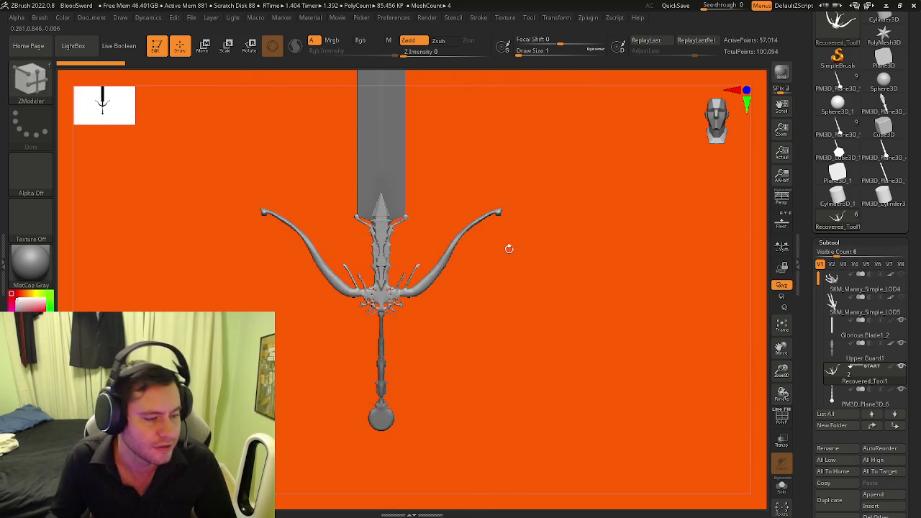
mouse_move(490, 280)
ctrl+right_down()
mouse_move(468, 273)
mouse_move(622, 280)
ctrl+right_up()
click(783, 223)
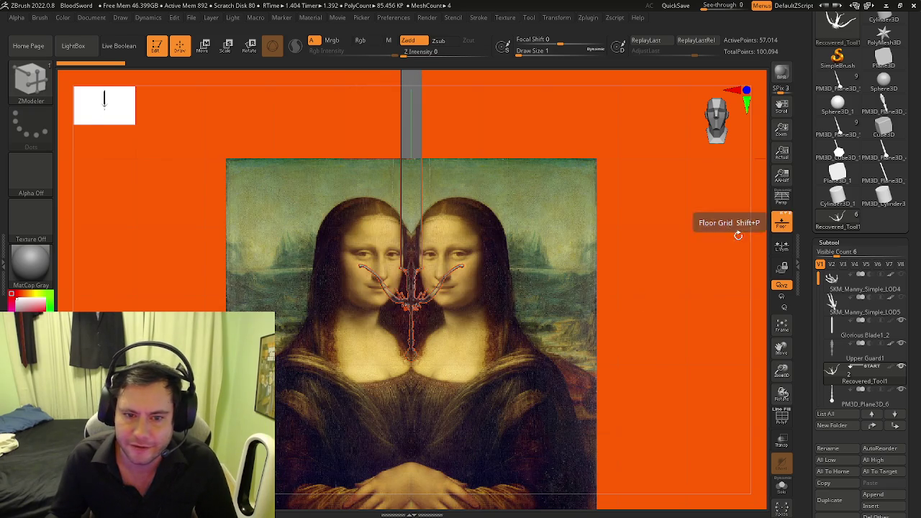
mouse_move(441, 281)
alt+right_down()
mouse_move(510, 290)
mouse_move(469, 267)
mouse_move(539, 312)
mouse_move(439, 300)
mouse_move(424, 388)
alt+right_up()
mouse_move(471, 333)
right_down()
mouse_move(461, 355)
mouse_move(460, 332)
mouse_move(477, 301)
mouse_move(465, 300)
mouse_move(475, 333)
mouse_move(462, 336)
mouse_move(471, 304)
mouse_move(515, 325)
right_up()
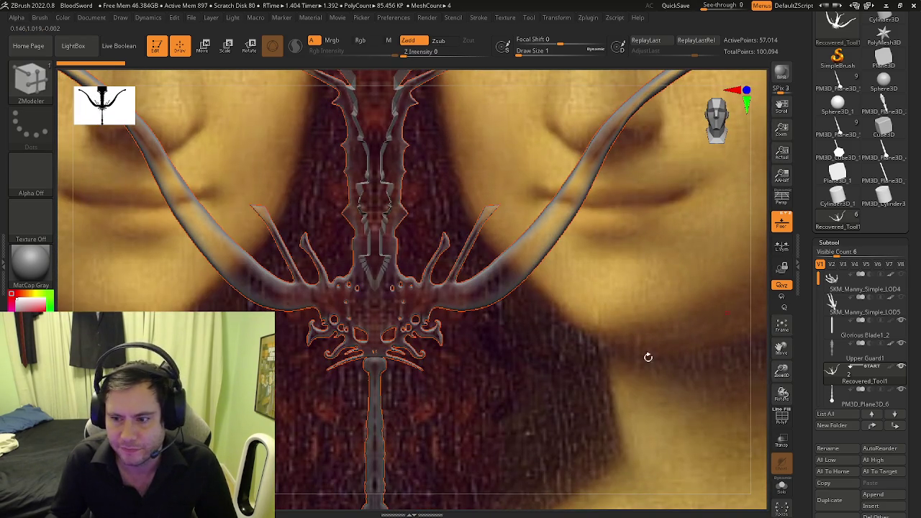
alt+right_drag(648, 357, 708, 372)
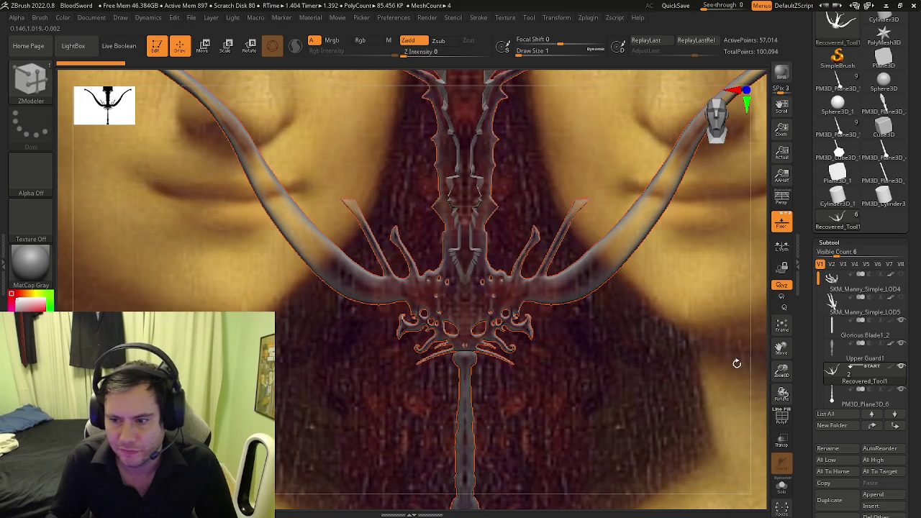
key(Down)
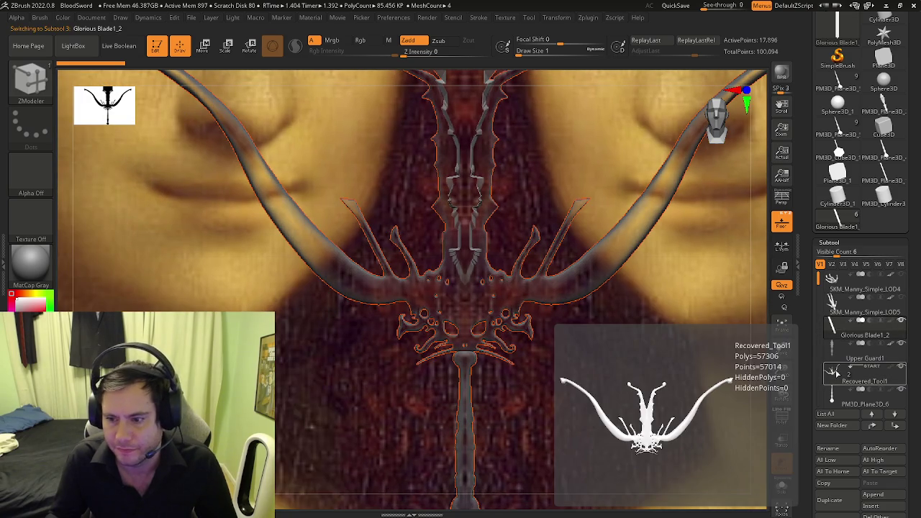
click(833, 369)
click(900, 265)
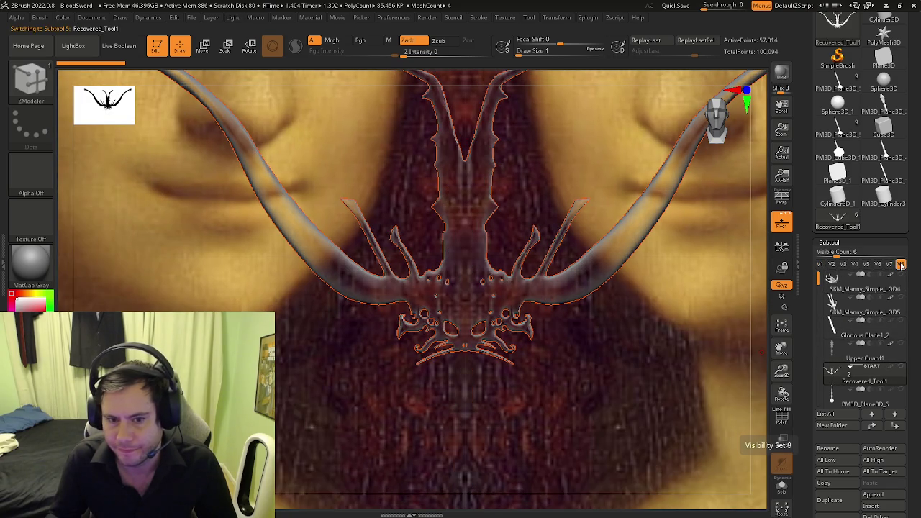
mouse_move(864, 335)
click(833, 331)
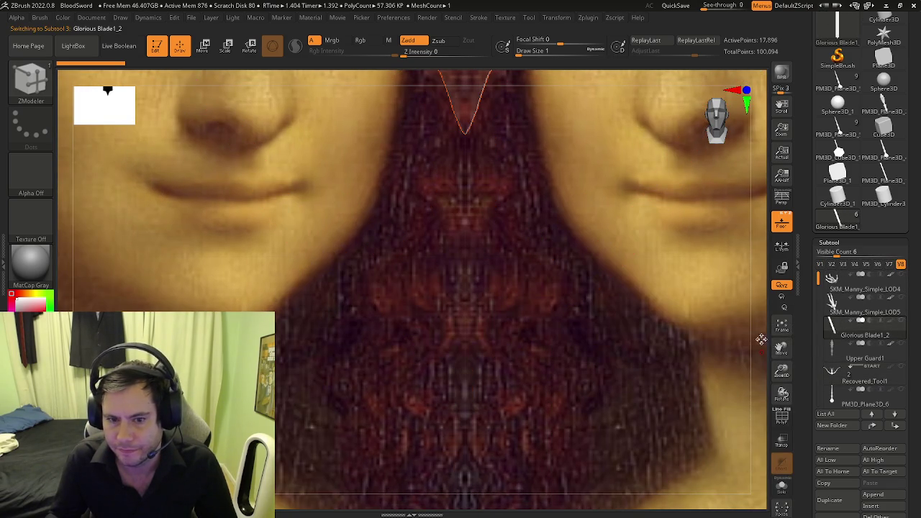
click(820, 265)
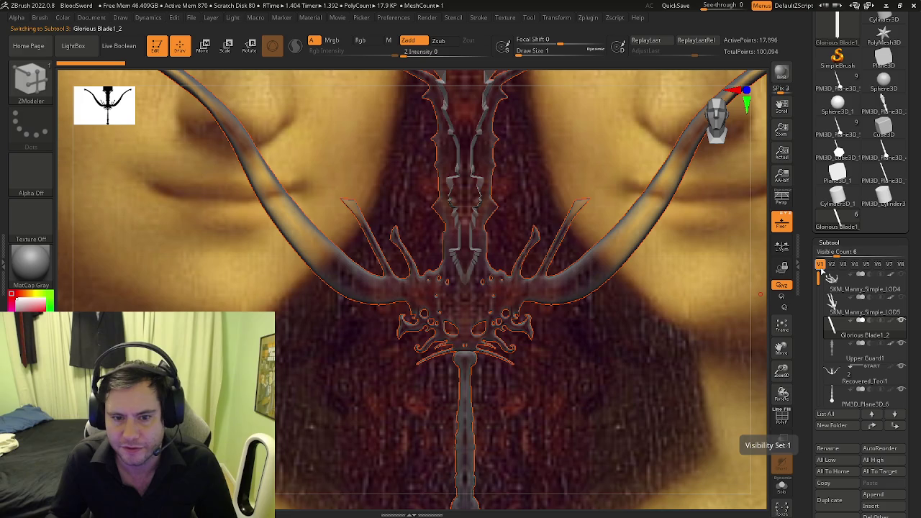
ctrl+right_drag(123, 243, 376, 302)
mouse_move(409, 267)
ctrl+right_down()
mouse_move(455, 278)
mouse_move(456, 263)
mouse_move(411, 336)
mouse_move(436, 290)
ctrl+right_up()
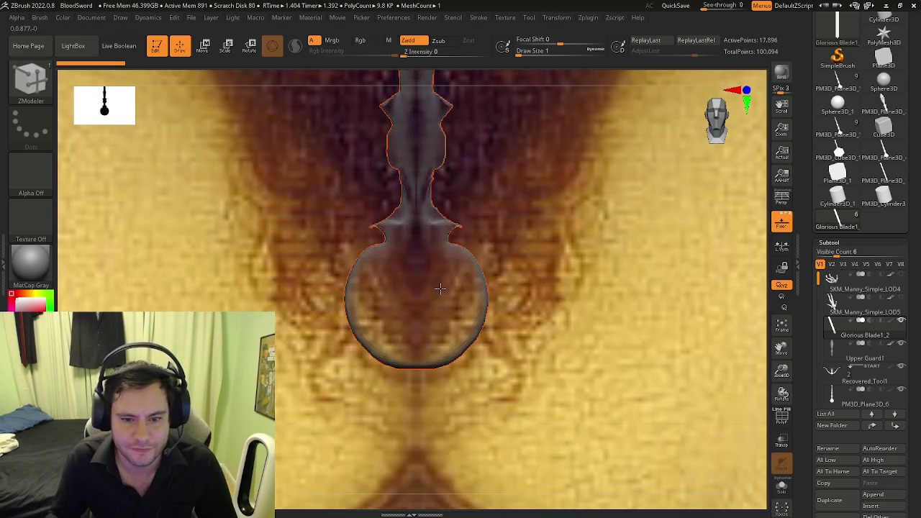
click(901, 265)
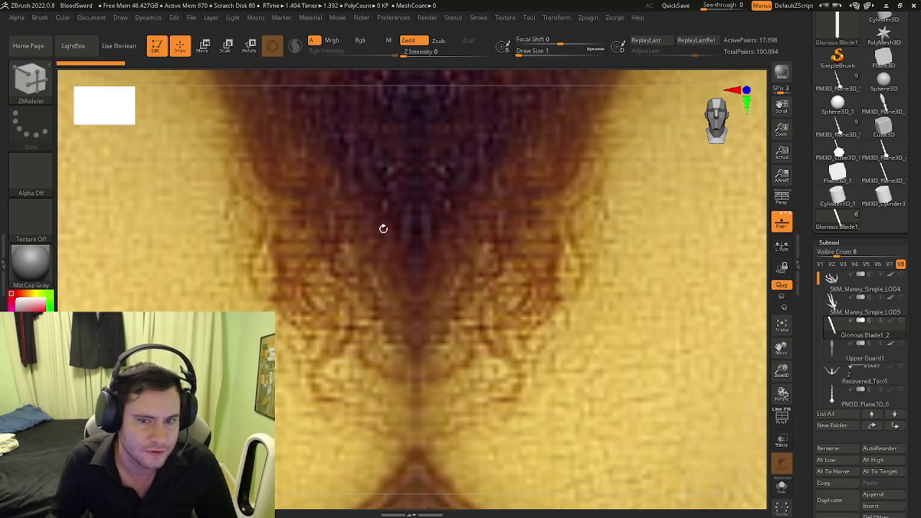
click(820, 266)
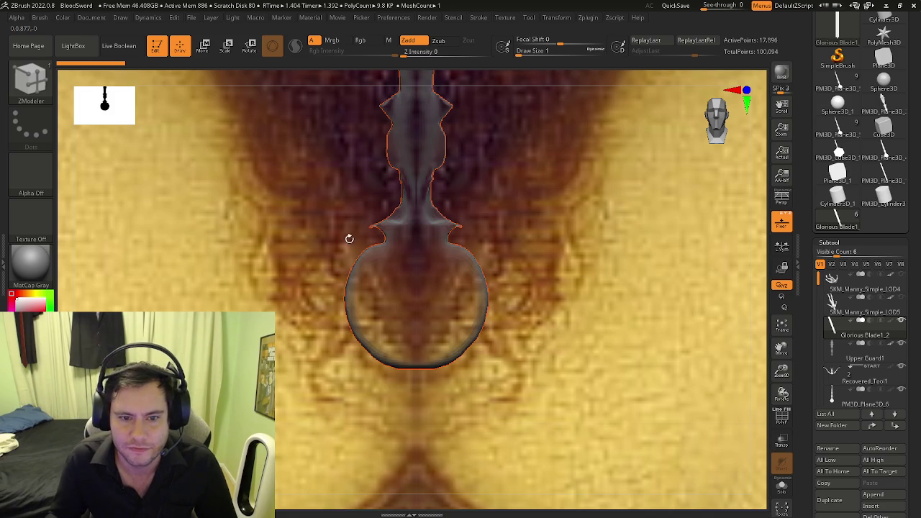
click(902, 264)
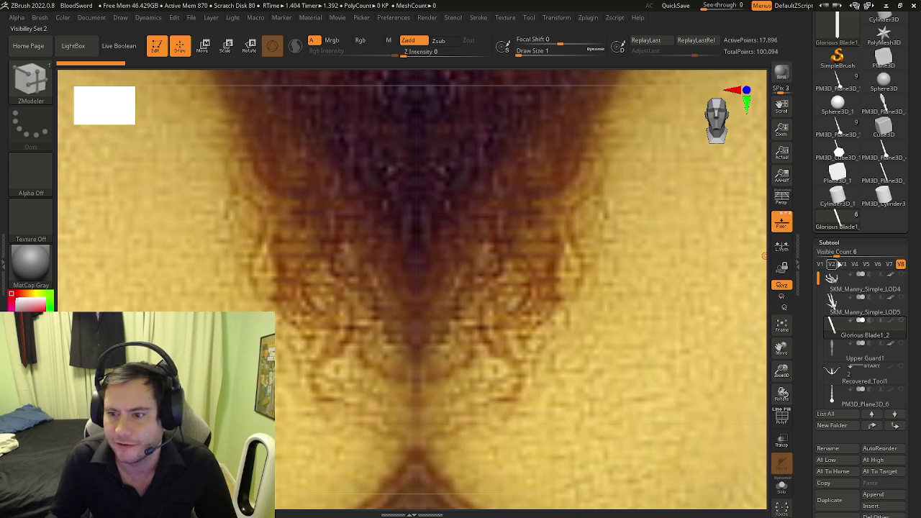
click(821, 266)
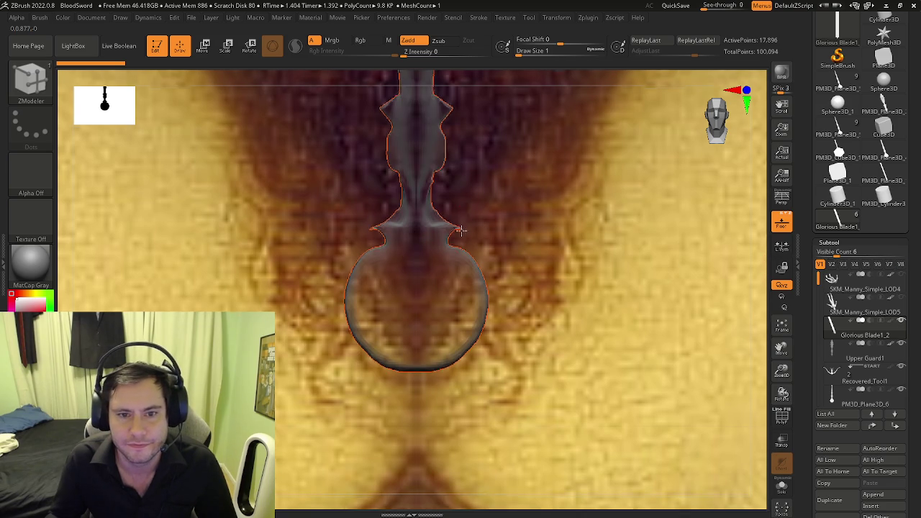
alt+right_drag(460, 219, 448, 322)
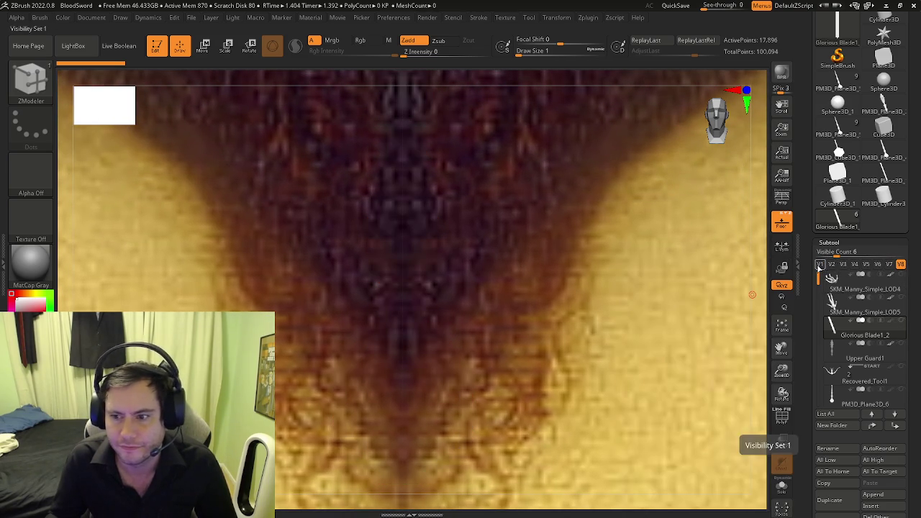
mouse_move(520, 251)
alt+right_down()
mouse_move(436, 229)
mouse_move(452, 308)
mouse_move(475, 311)
mouse_move(435, 278)
alt+right_up()
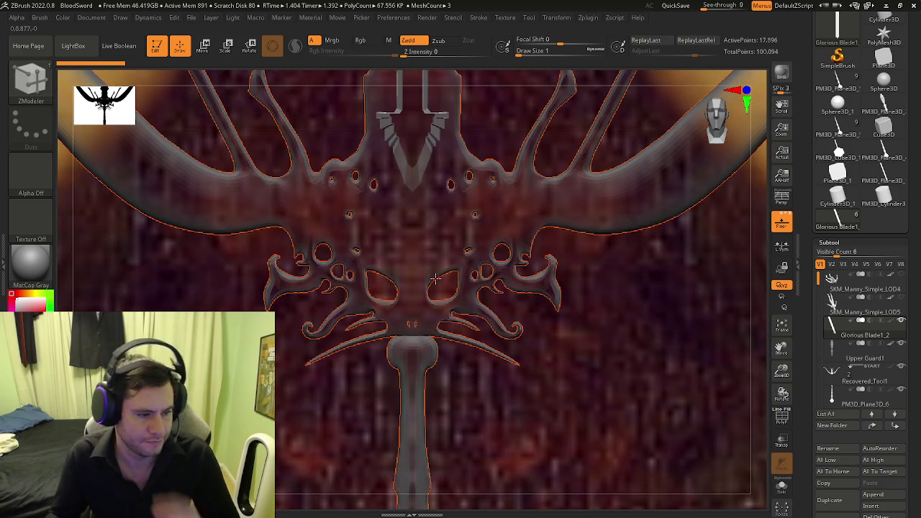
click(901, 265)
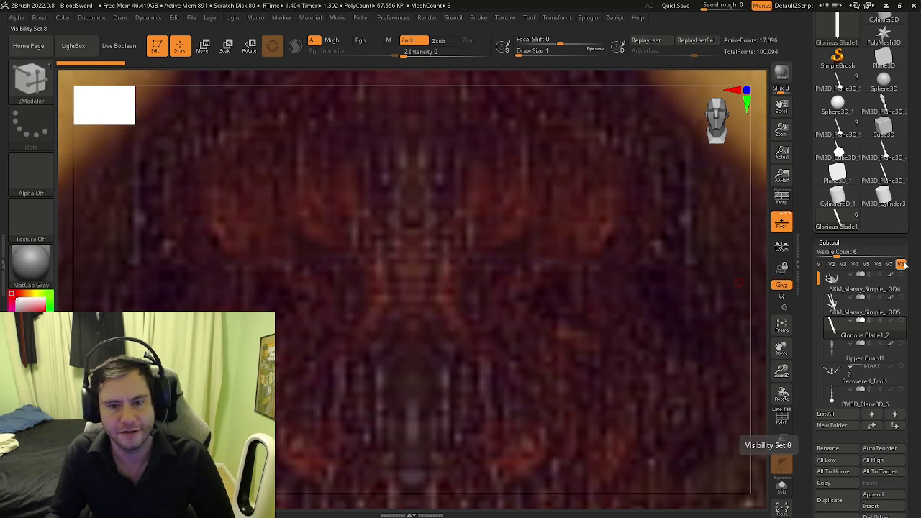
click(820, 265)
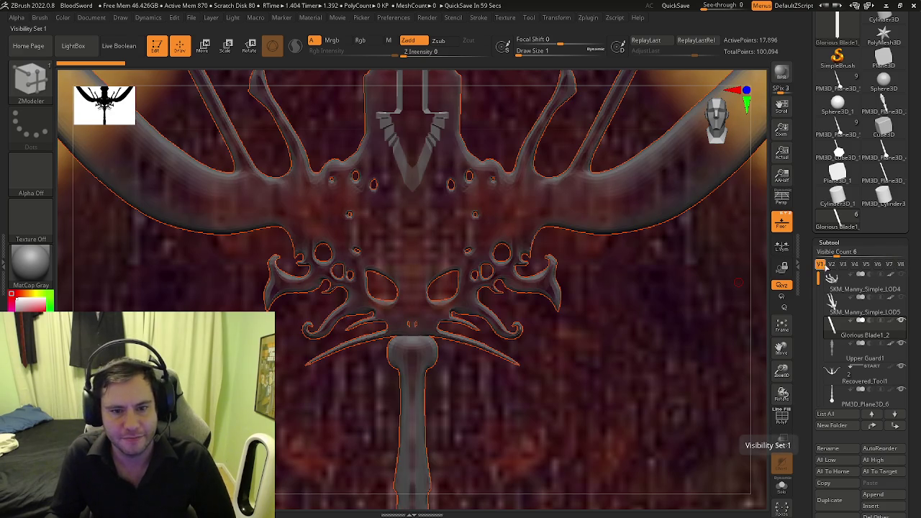
click(901, 265)
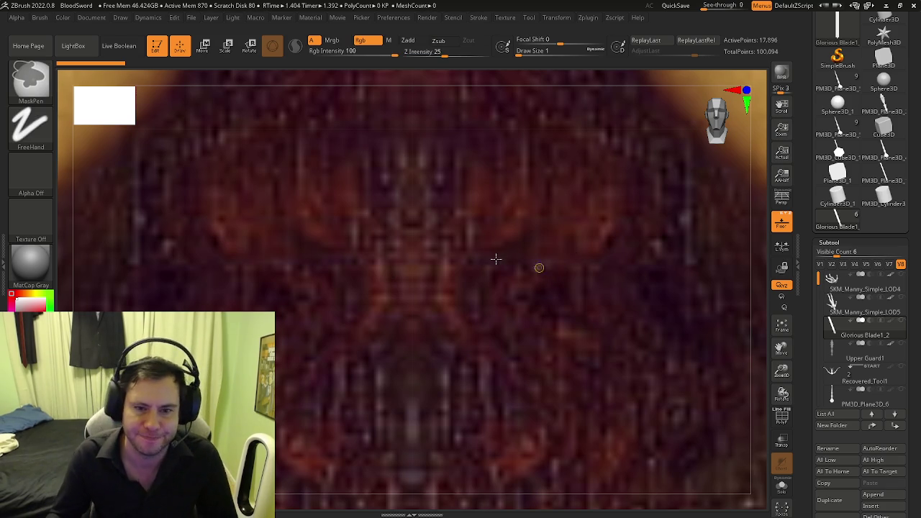
scroll(514, 267, down, 3)
scroll(468, 148, down, 3)
scroll(410, 134, down, 3)
scroll(501, 343, down, 2)
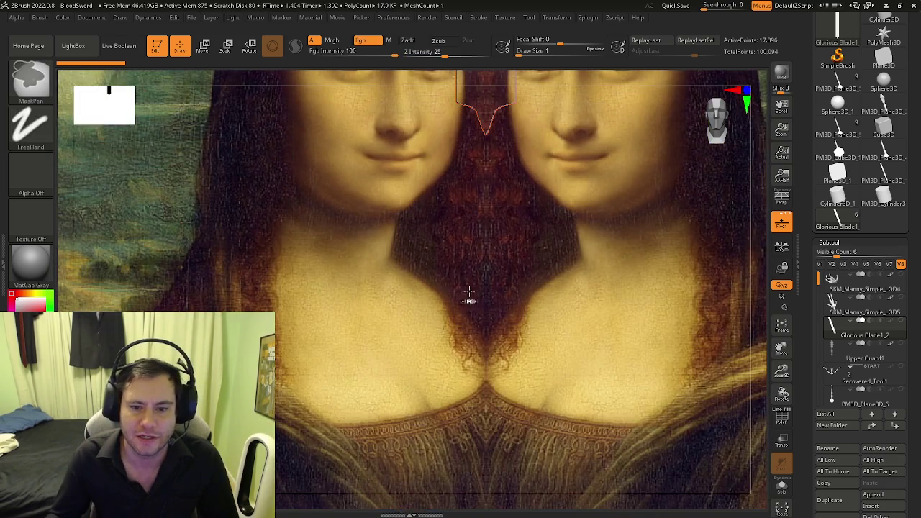
scroll(499, 274, down, 2)
scroll(500, 244, down, 2)
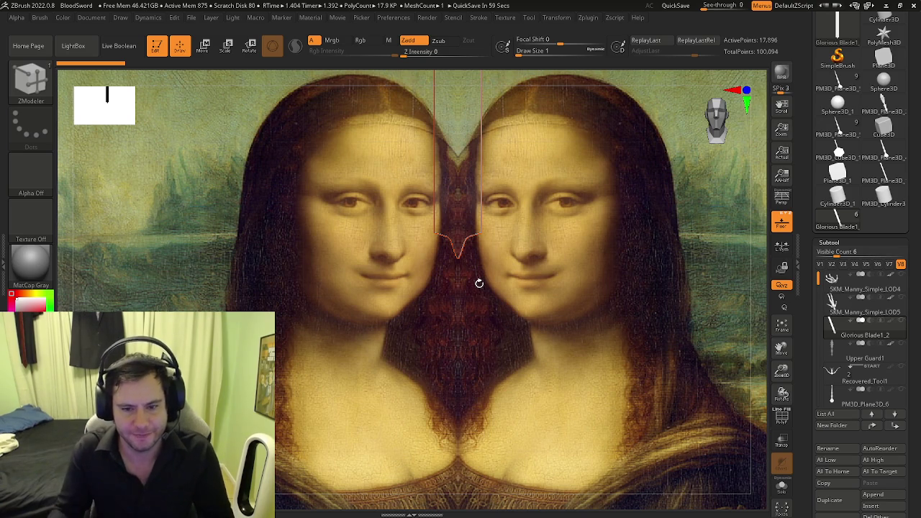
ctrl+right_drag(527, 323, 533, 368)
scroll(530, 411, up, 2)
scroll(513, 438, up, 2)
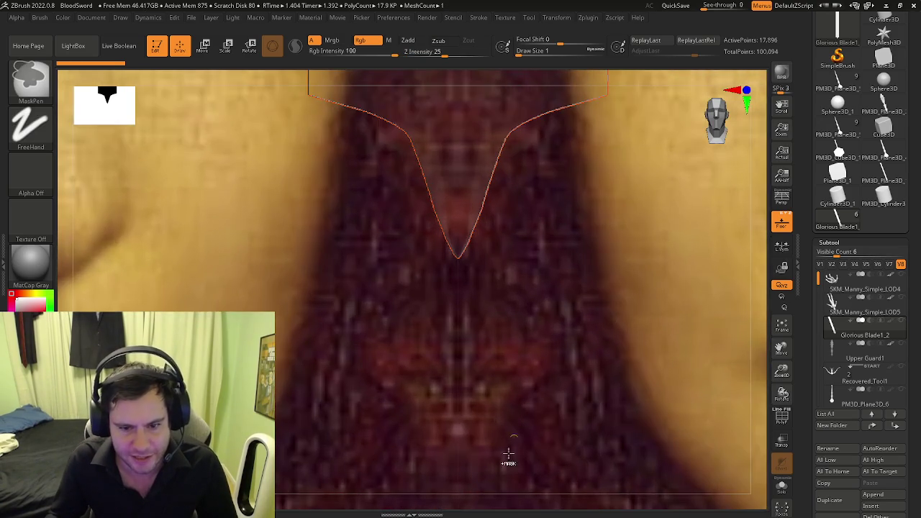
scroll(479, 261, up, 2)
scroll(472, 327, up, 2)
scroll(403, 273, down, 2)
scroll(308, 204, up, 1)
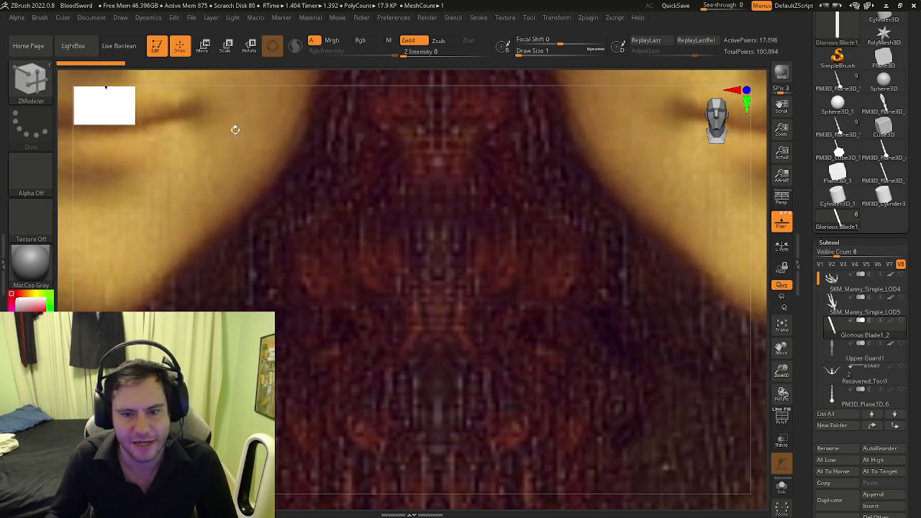
scroll(381, 291, down, 2)
scroll(434, 205, down, 2)
scroll(479, 267, down, 2)
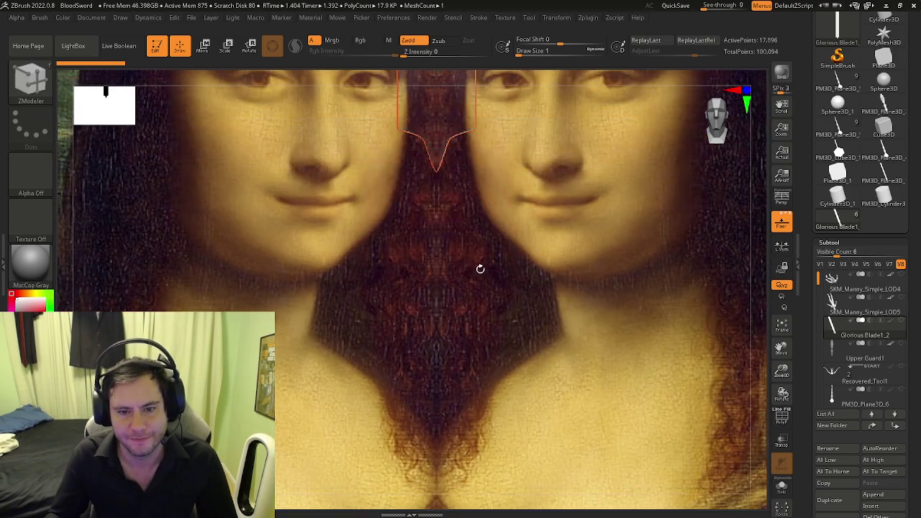
alt+right_drag(469, 195, 480, 235)
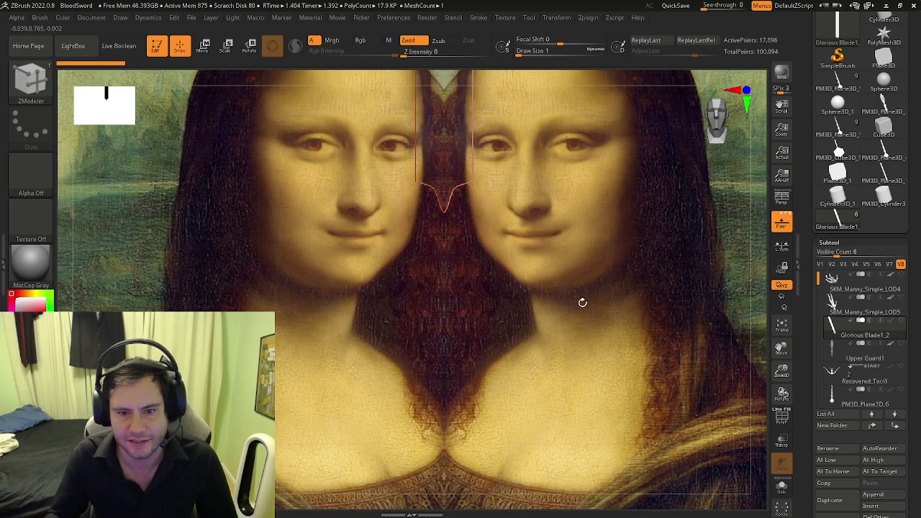
click(821, 264)
Step: Frame the sword and reference, then scroll the Draw palette to the floor settings
mouse_move(646, 266)
ctrl+right_down()
mouse_move(560, 266)
mouse_move(462, 240)
mouse_move(453, 220)
mouse_move(481, 206)
mouse_move(519, 266)
mouse_move(427, 230)
ctrl+right_up()
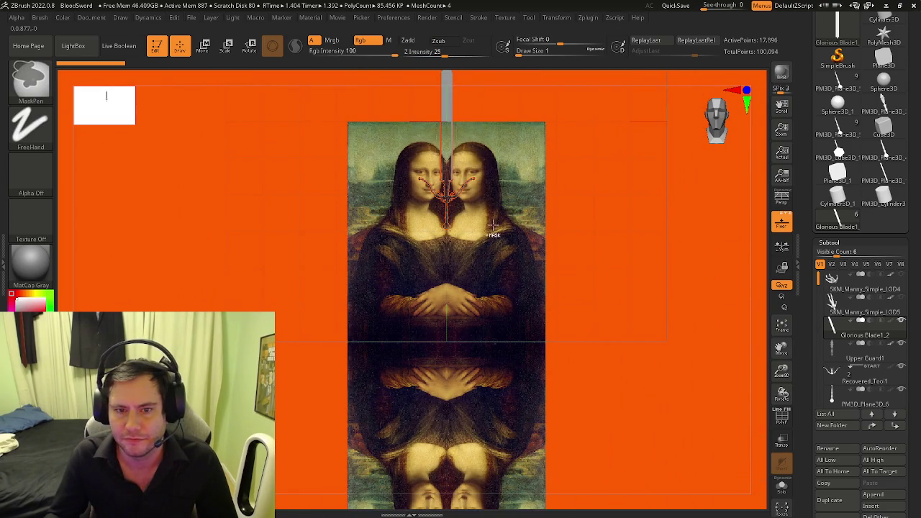
mouse_move(582, 206)
ctrl+right_down()
mouse_move(497, 250)
mouse_move(504, 246)
ctrl+right_up()
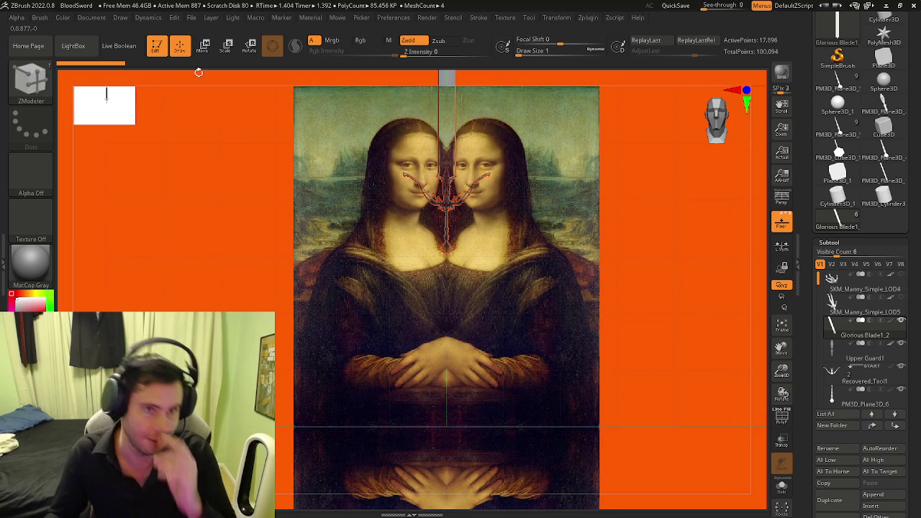
click(193, 17)
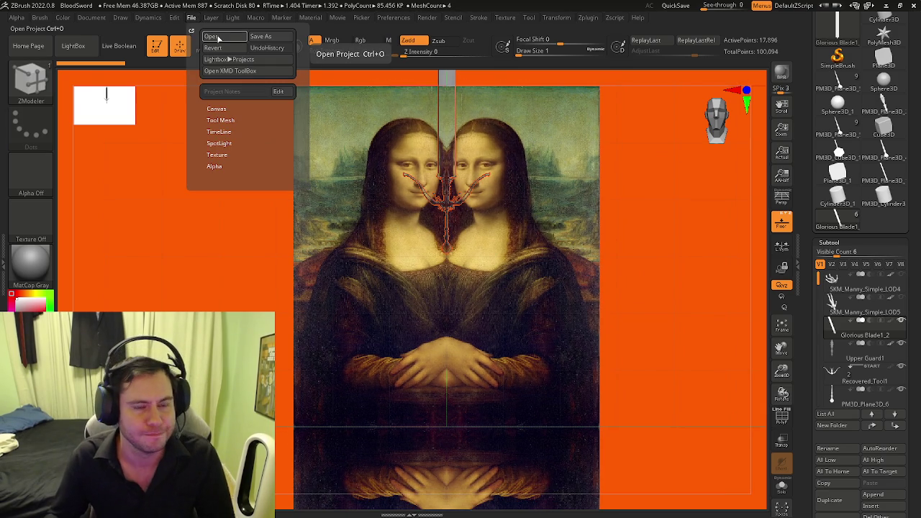
click(120, 17)
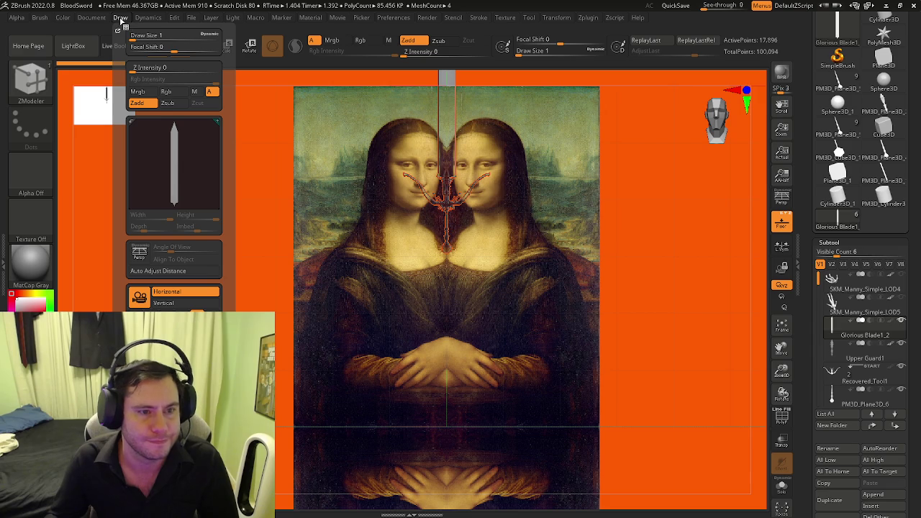
scroll(174, 180, down, 1)
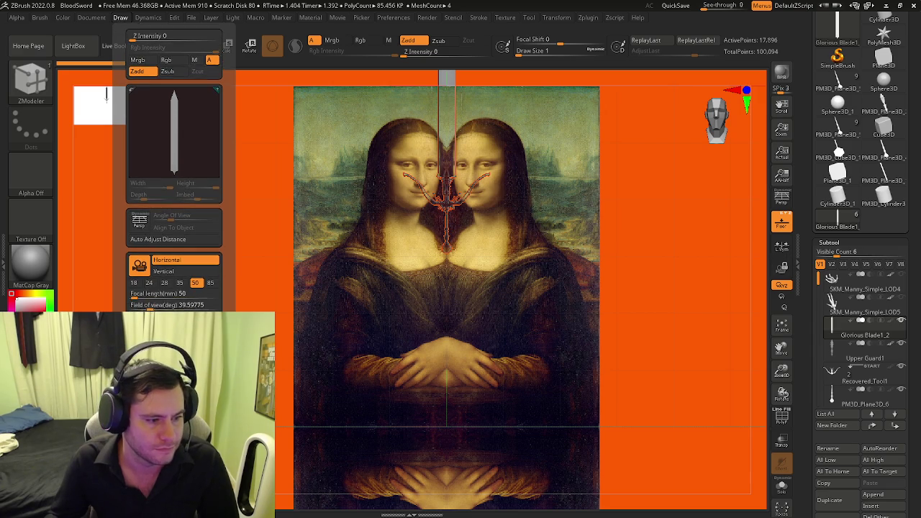
scroll(174, 180, down, 1)
scroll(174, 180, down, 1)
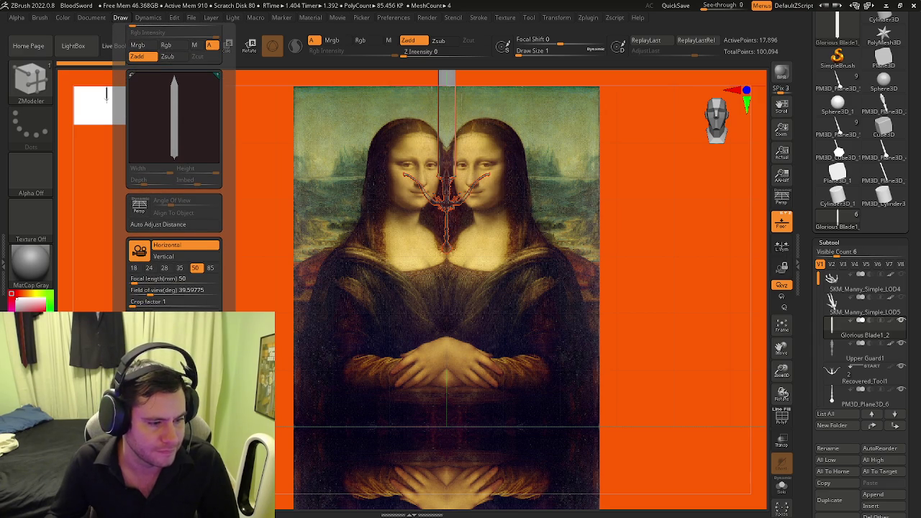
scroll(174, 216, down, 1)
scroll(174, 216, down, 1)
scroll(174, 216, down, 2)
scroll(115, 308, down, 2)
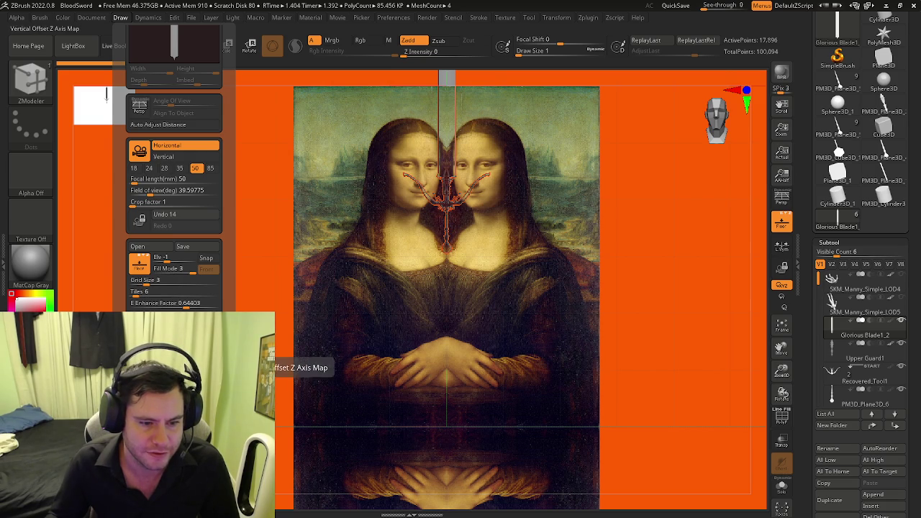
Step: Lower the floor image via Vertical Offset Z Axis Map and switch to another sword tool
drag(173, 339, 198, 338)
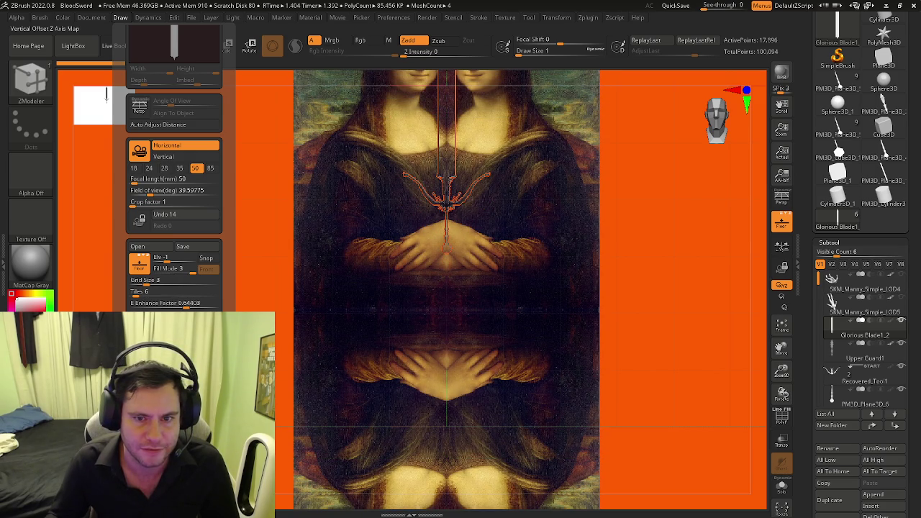
mouse_move(198, 338)
mouse_down()
mouse_move(216, 338)
mouse_move(144, 350)
mouse_up()
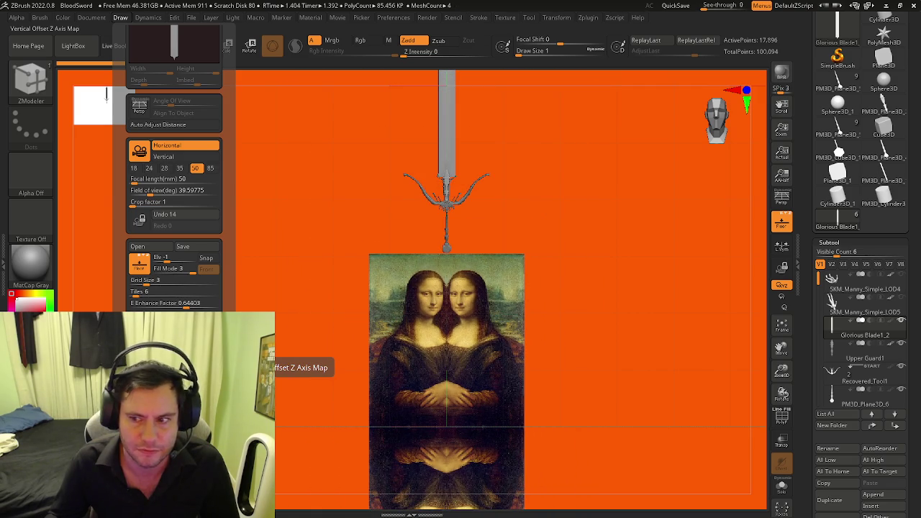
click(838, 126)
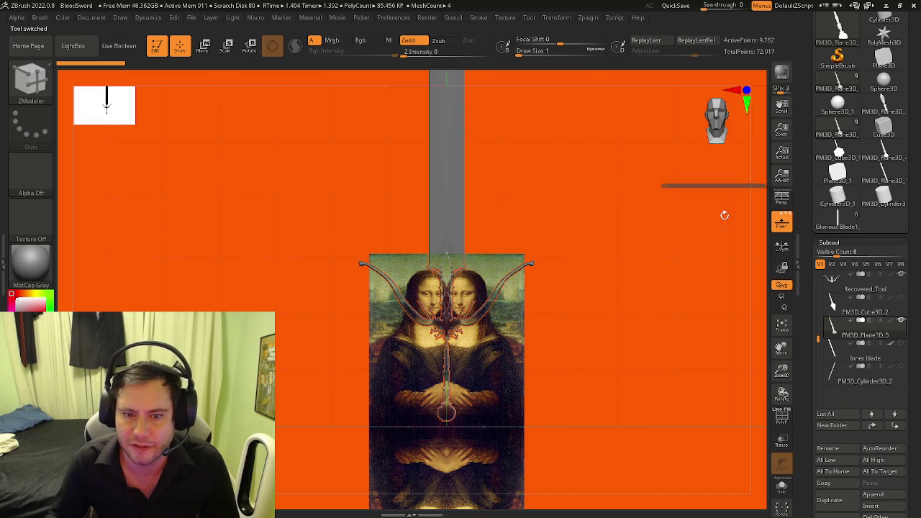
Step: Reload BloodSword.ZPR without saving the current project
click(122, 19)
click(193, 18)
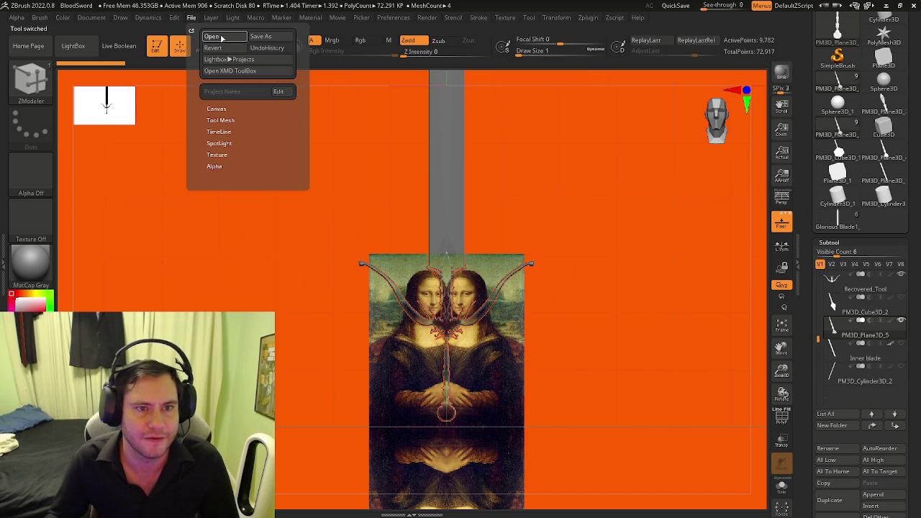
click(214, 36)
click(496, 286)
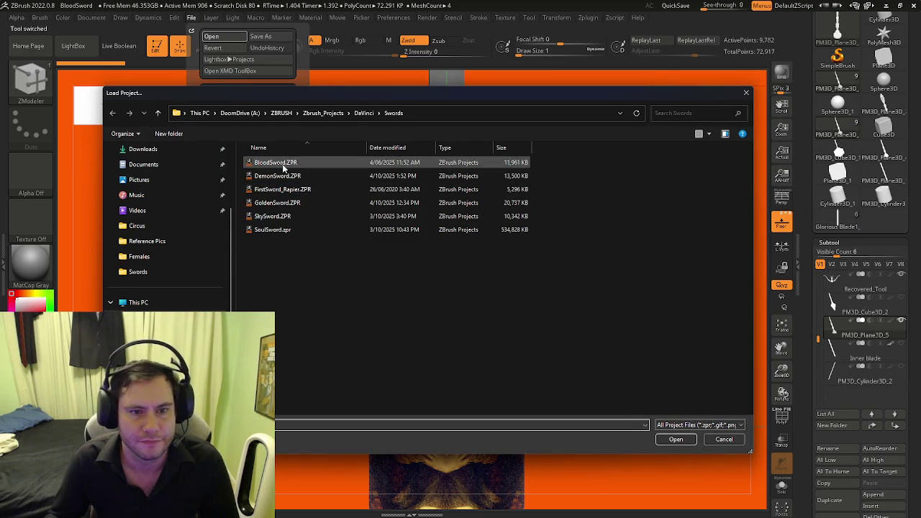
click(681, 441)
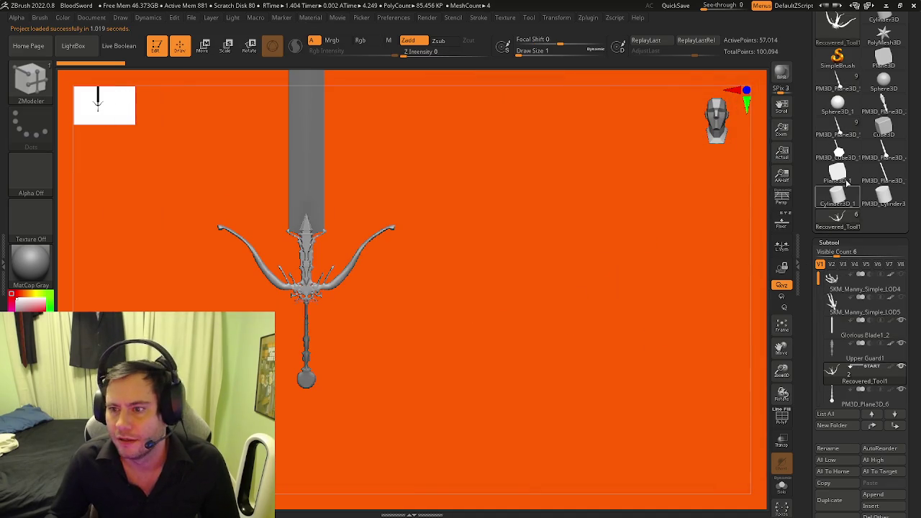
Step: Select the PM3D_Plane3D sword tool, frame it, decline dynamic subdivision, and turn Floor on
click(837, 128)
key(d)
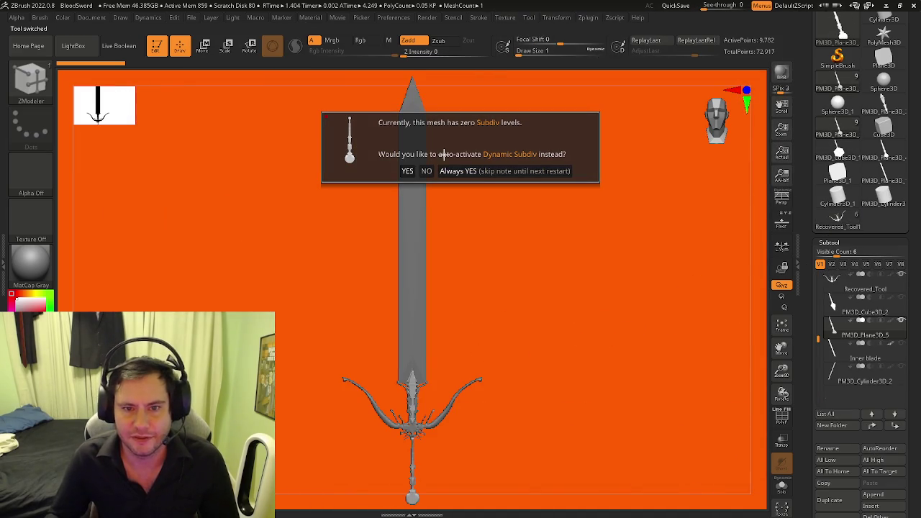
click(429, 171)
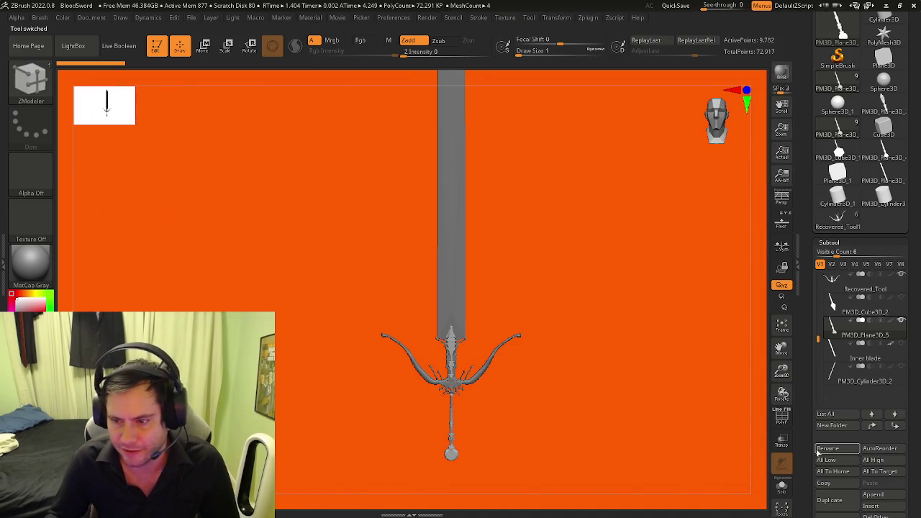
click(782, 221)
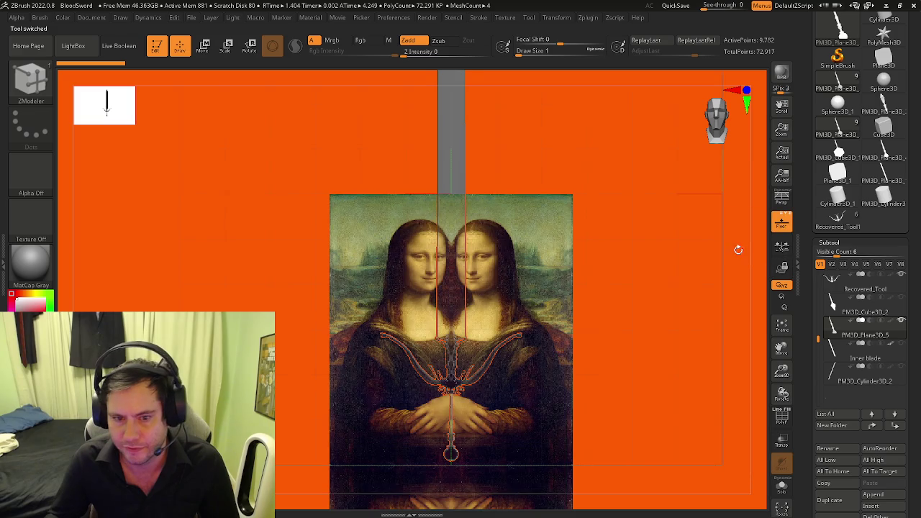
Step: Zoom around the pommel and guard, toggling the Floor reference off and back on
ctrl+scroll(523, 309, up, 3)
ctrl+scroll(524, 302, up, 3)
ctrl+scroll(525, 295, up, 3)
scroll(525, 295, down, 2)
scroll(525, 338, down, 3)
scroll(525, 380, down, 3)
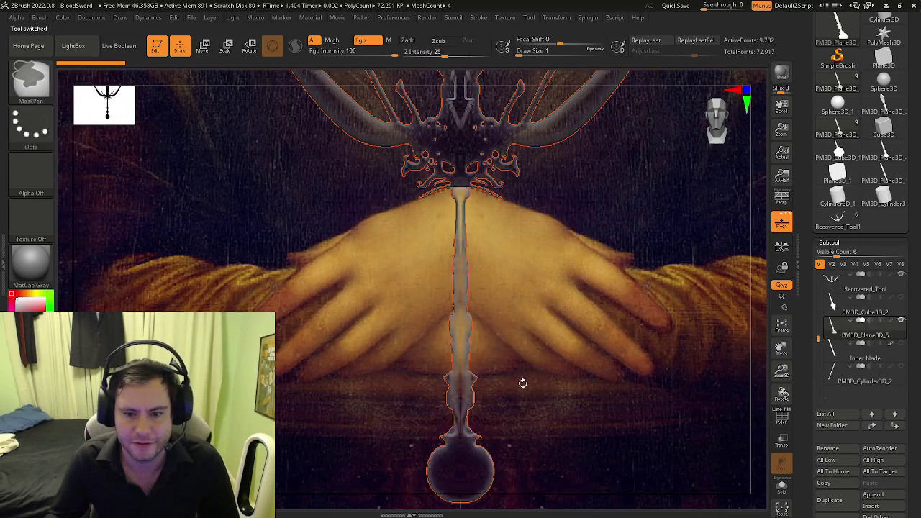
scroll(437, 330, down, 2)
ctrl+scroll(454, 346, up, 3)
ctrl+scroll(533, 360, up, 1)
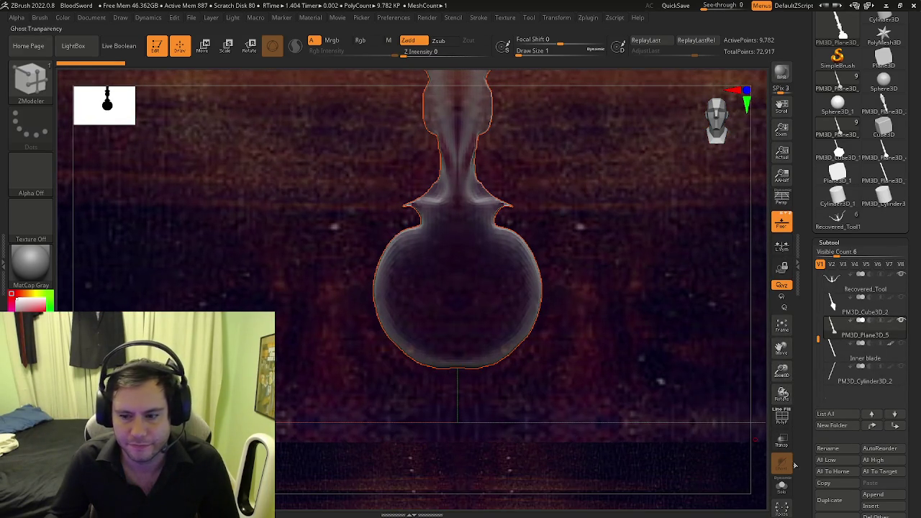
click(783, 226)
click(783, 226)
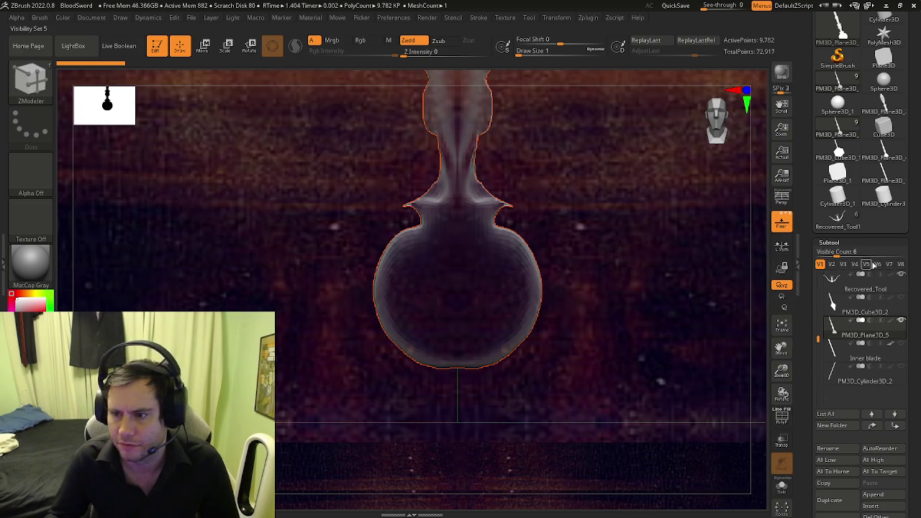
Step: Compare visibility set V8 and another saved set against V1, framing the crossguard and grip
click(901, 265)
mouse_move(863, 381)
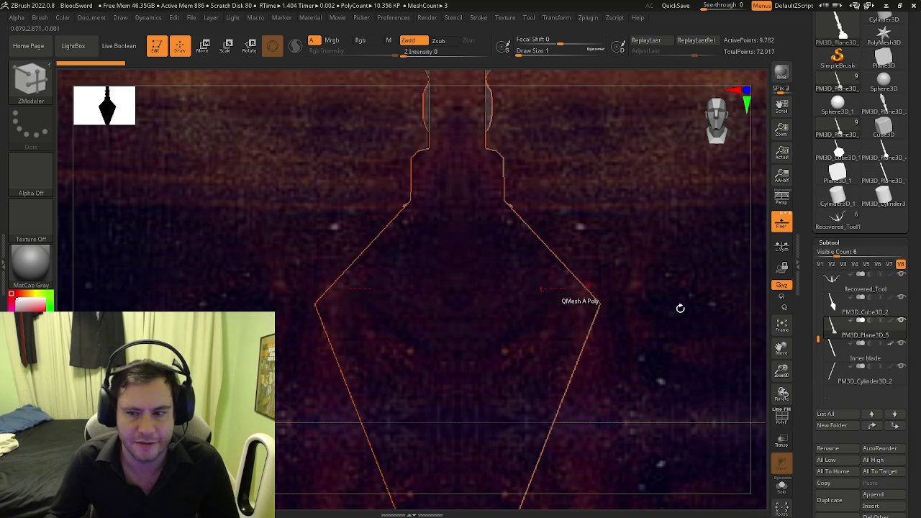
click(821, 264)
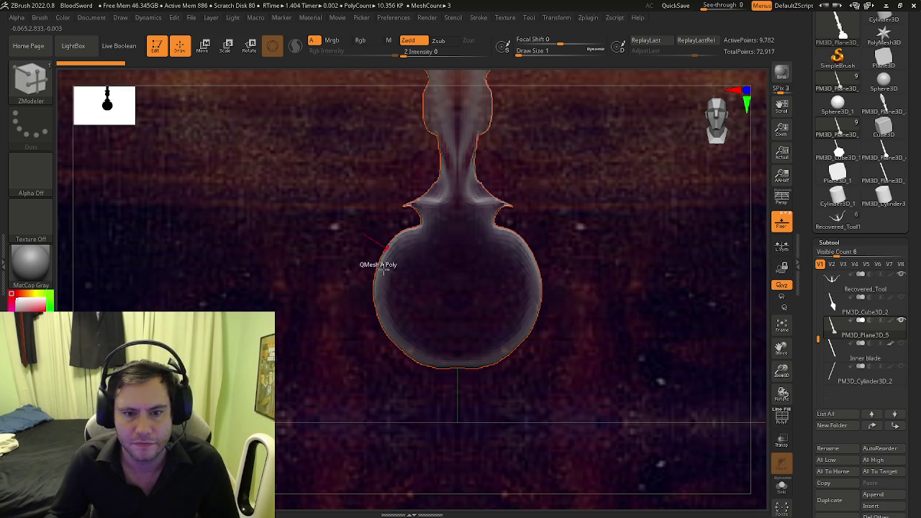
scroll(423, 289, down, 5)
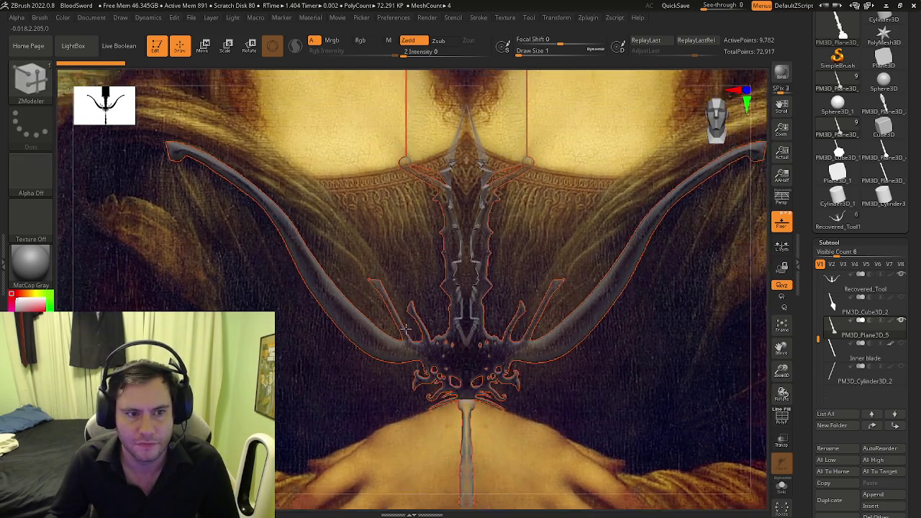
alt+right_drag(434, 326, 374, 325)
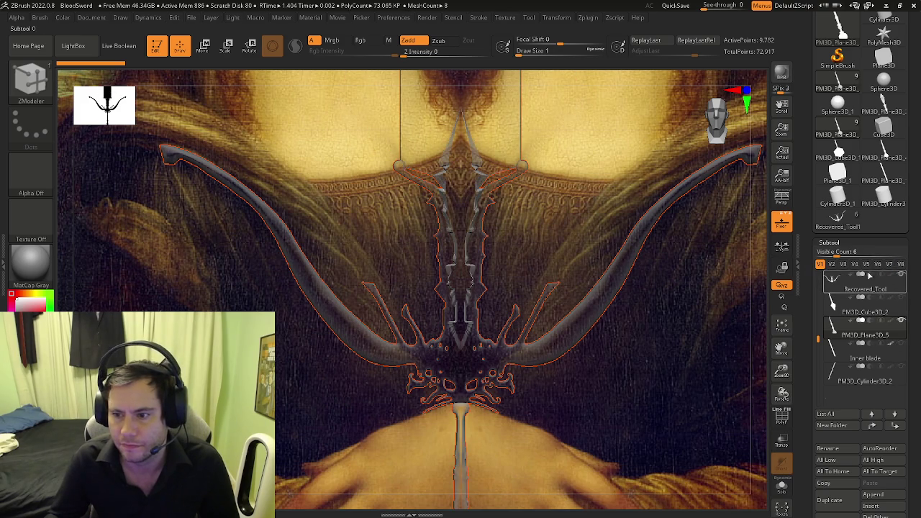
click(878, 264)
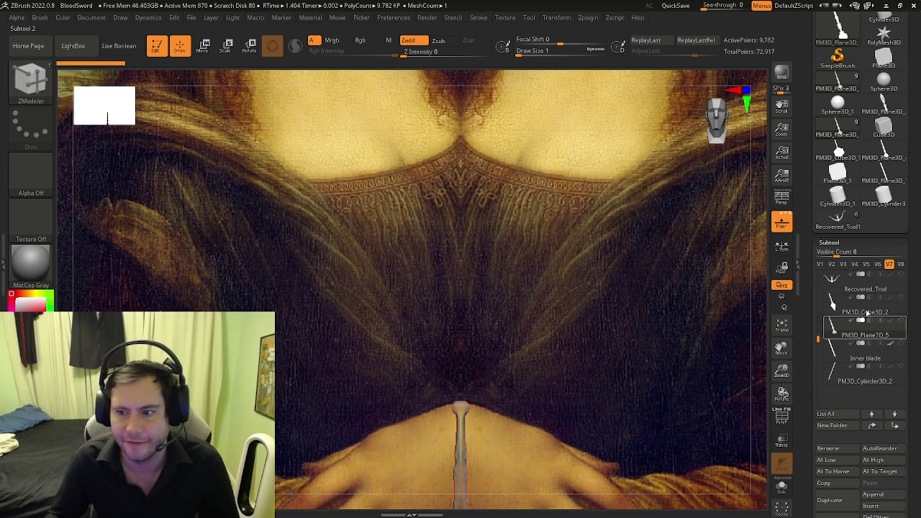
click(820, 264)
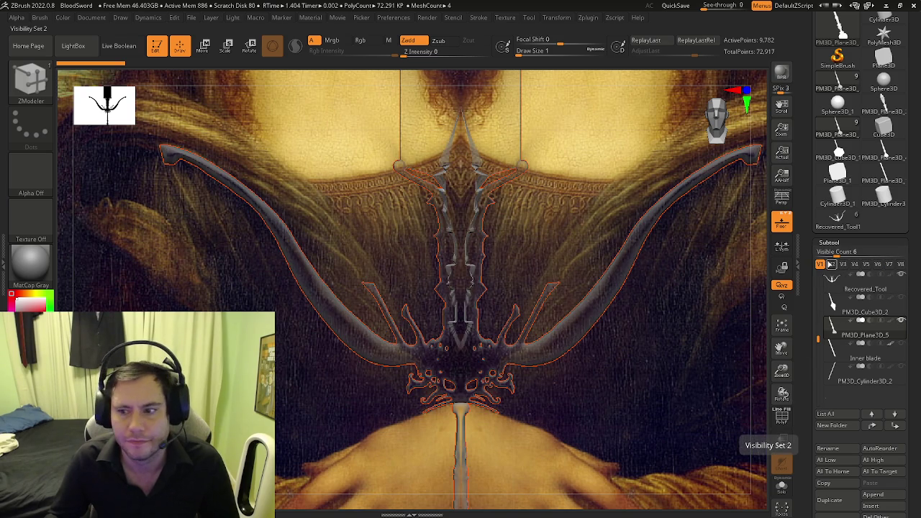
Step: Hide the Recovered_Tool guide curve in V2, then compare V1 and V2 over the blade pieces
mouse_move(477, 252)
ctrl+right_down()
mouse_move(428, 208)
mouse_move(518, 240)
mouse_move(577, 182)
mouse_move(580, 302)
ctrl+right_up()
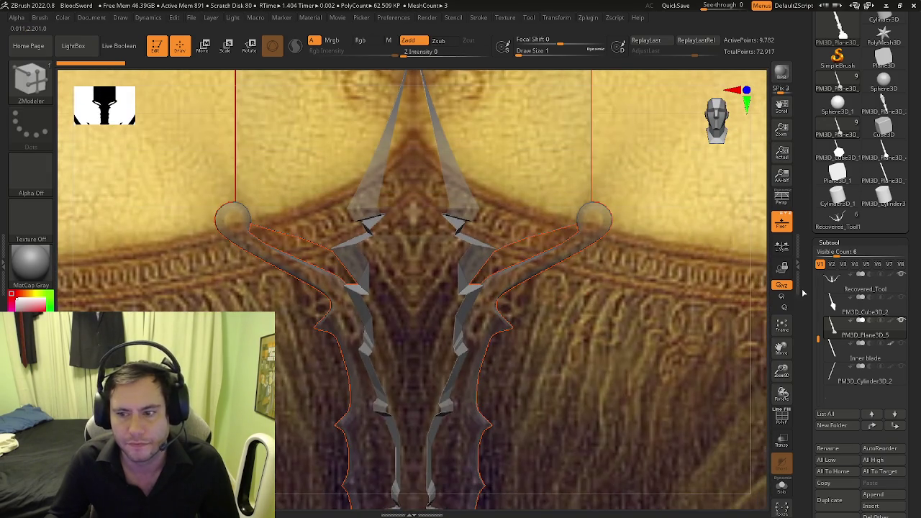
click(832, 265)
click(902, 275)
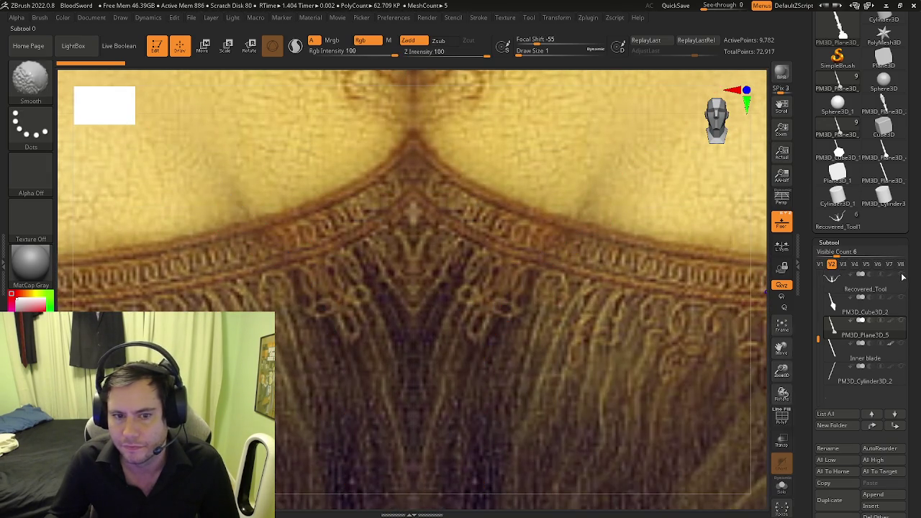
click(820, 265)
click(832, 265)
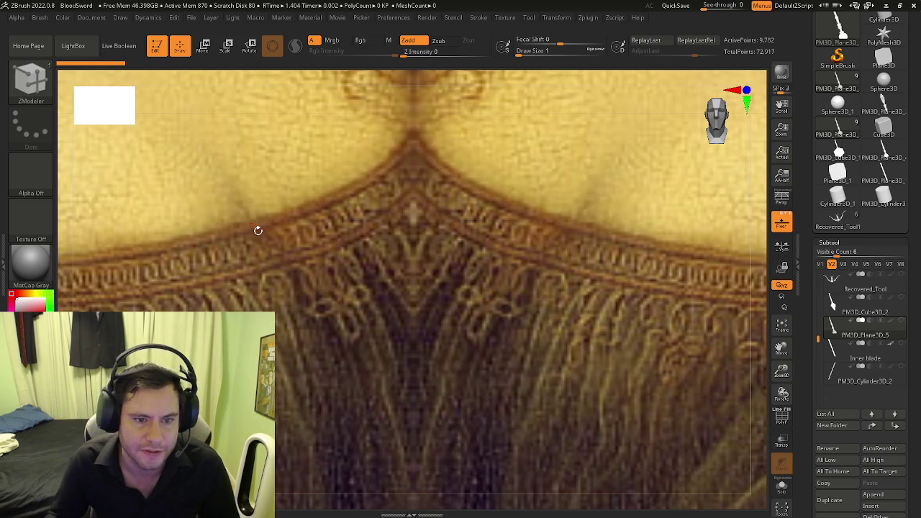
click(820, 264)
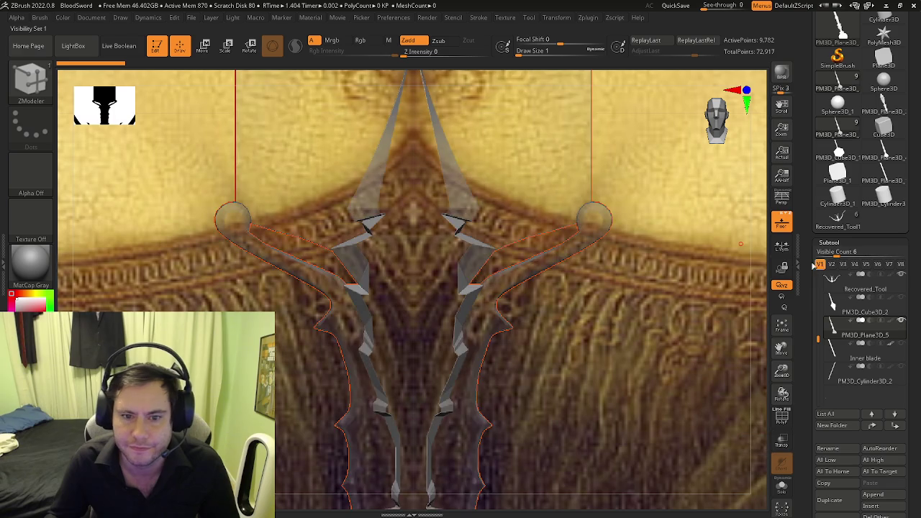
alt+drag(427, 274, 427, 188)
mouse_move(406, 303)
ctrl+right_down()
mouse_move(427, 306)
mouse_move(409, 227)
mouse_move(449, 325)
mouse_move(441, 186)
ctrl+right_up()
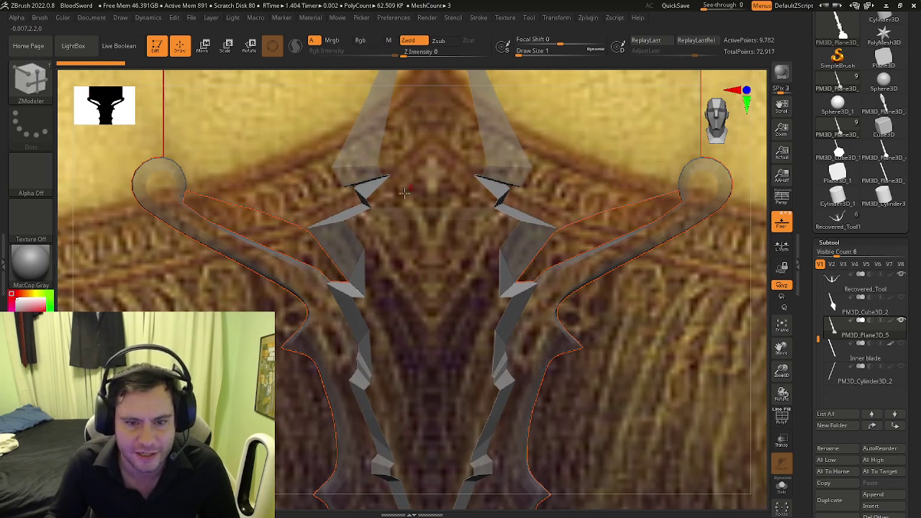
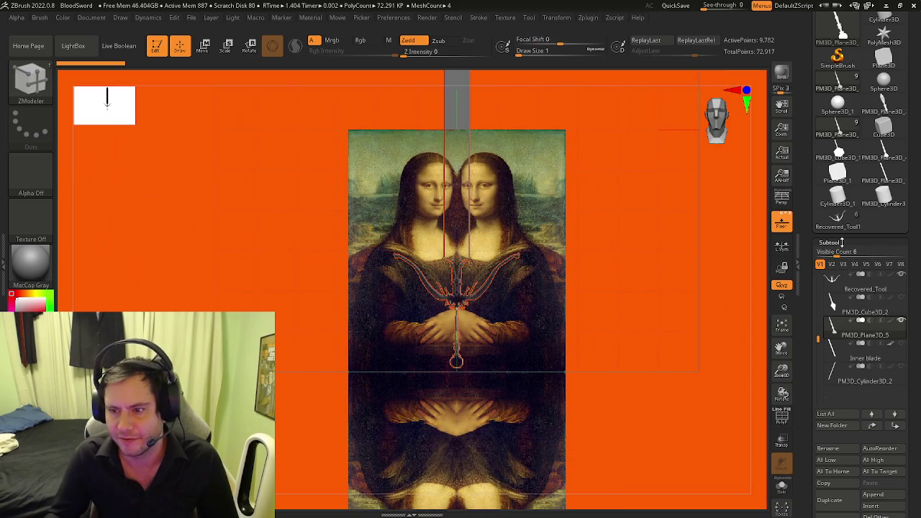
Step: Select the Recovered_Tool guard subtool, hide the floor and reference images, and frame the sword
mouse_move(821, 288)
mouse_down()
mouse_move(820, 265)
mouse_move(816, 280)
mouse_up()
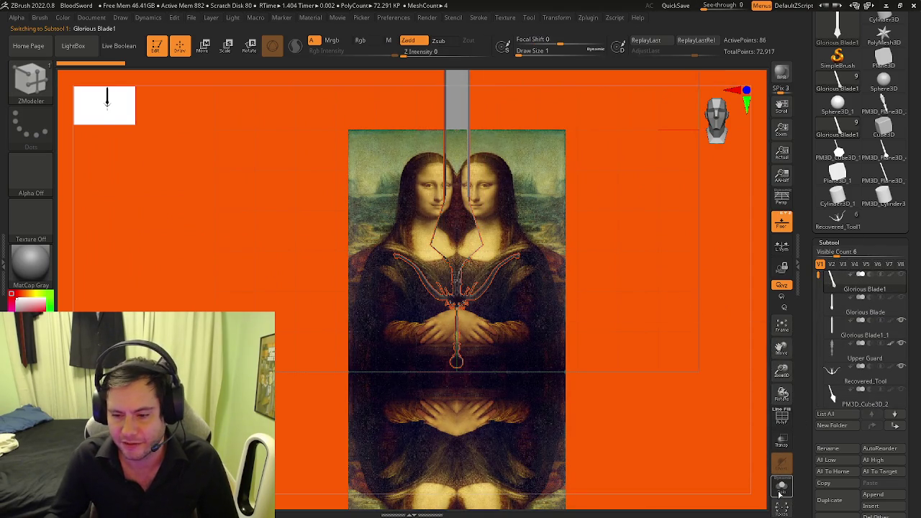
click(835, 374)
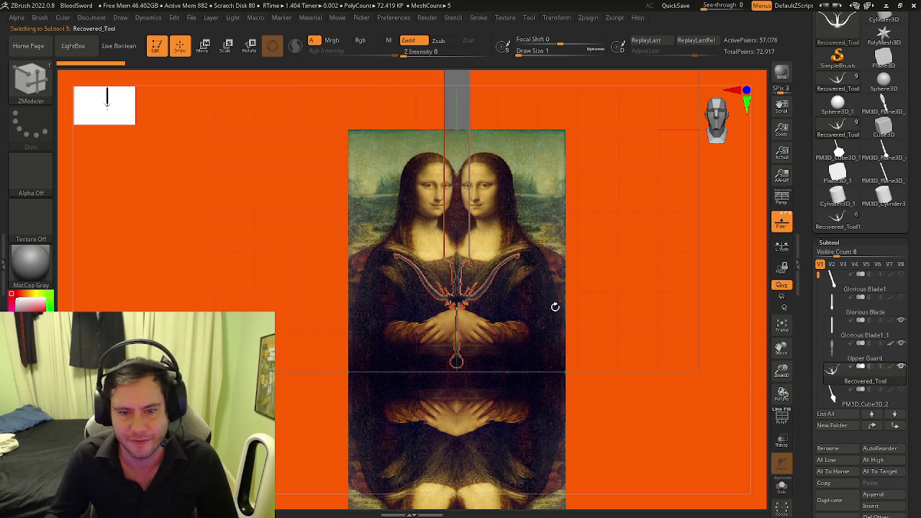
click(782, 223)
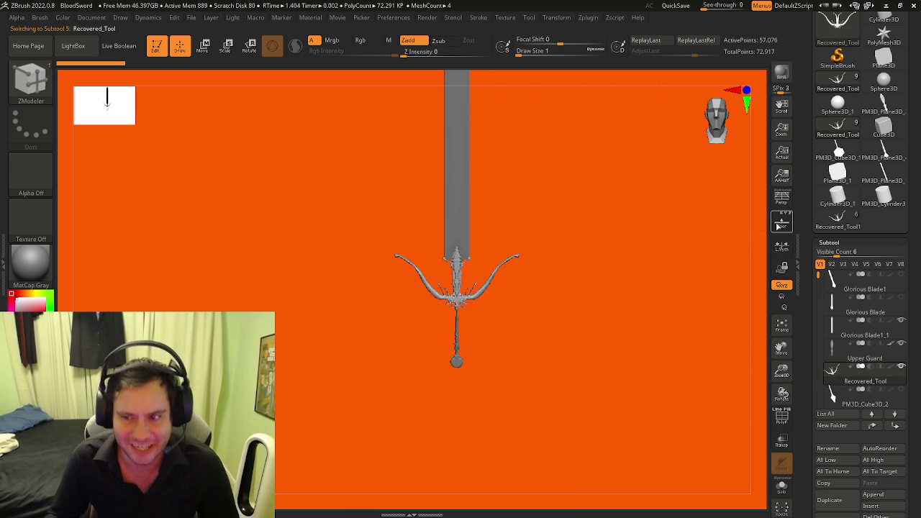
key(f)
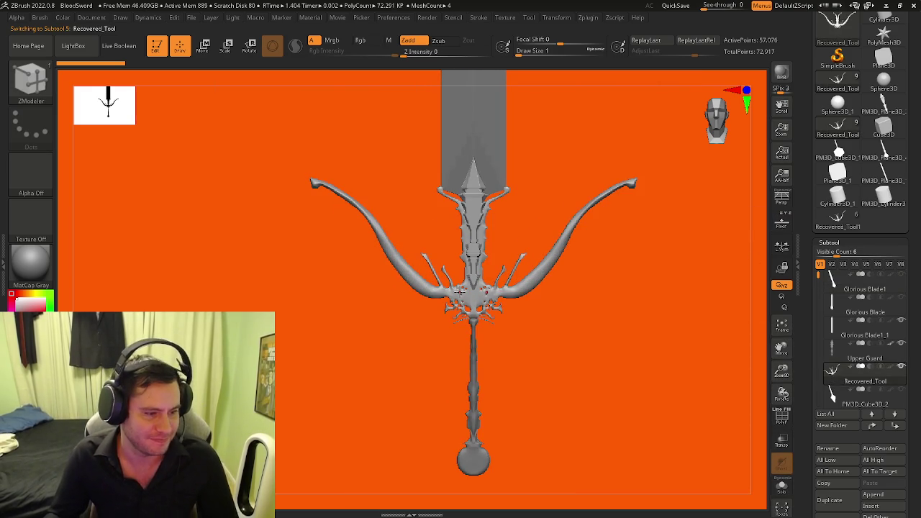
Step: Orbit and zoom in closely around the sword's ornate guard
mouse_move(475, 291)
right_down()
mouse_move(508, 274)
mouse_move(561, 267)
mouse_move(472, 222)
mouse_move(405, 296)
mouse_move(590, 303)
mouse_move(552, 283)
mouse_move(482, 286)
right_up()
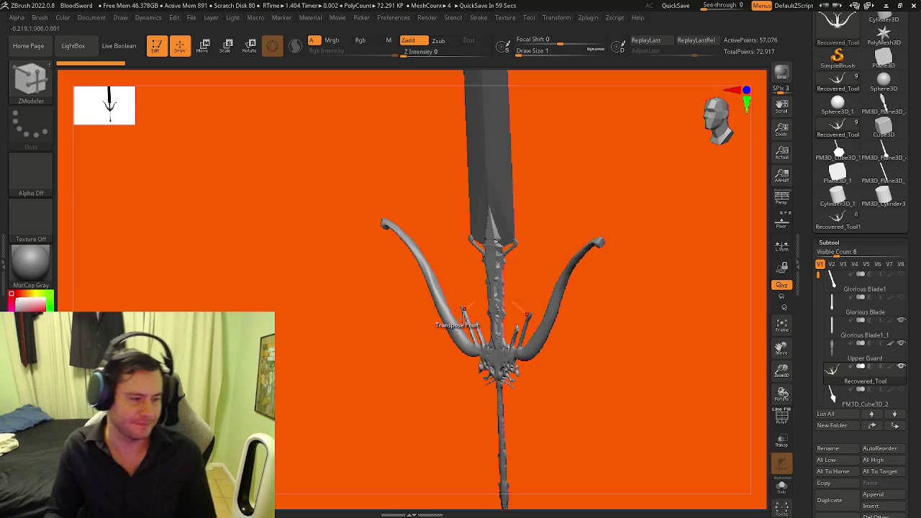
drag(481, 286, 515, 311)
scroll(515, 311, up, 2)
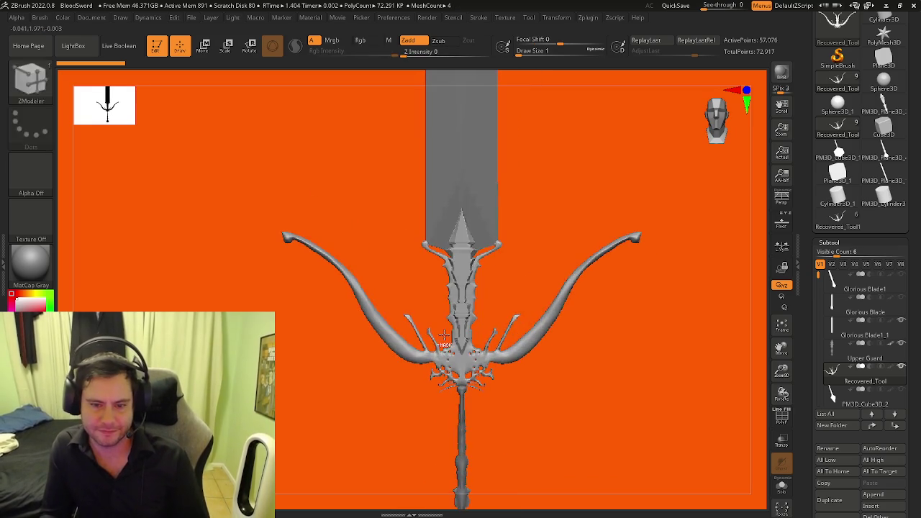
scroll(504, 312, up, 2)
scroll(496, 313, up, 2)
scroll(484, 315, up, 2)
scroll(484, 315, down, 1)
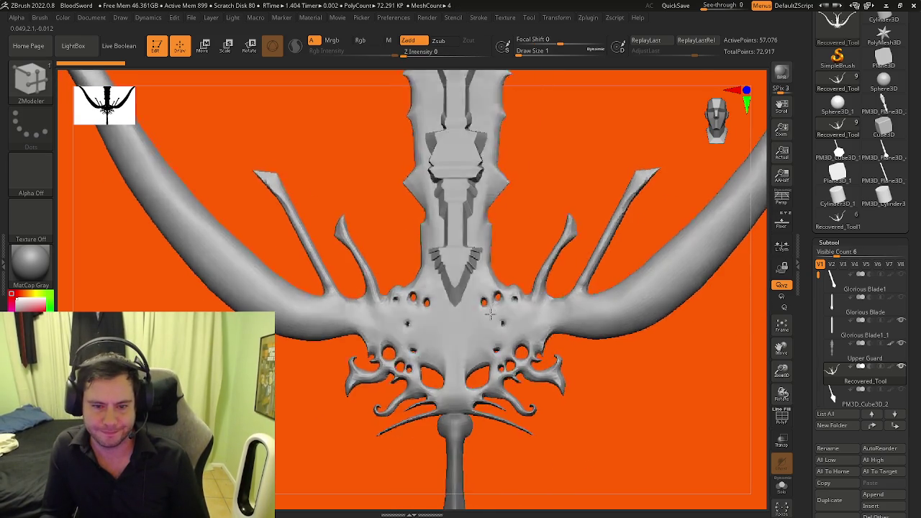
mouse_move(484, 314)
mouse_down()
mouse_move(429, 328)
mouse_move(506, 326)
mouse_move(391, 349)
mouse_move(360, 338)
mouse_up()
scroll(429, 328, down, 2)
scroll(466, 341, up, 3)
Step: Start opening a new project without saving the sword, and browse into the ZBRUSH folder
click(192, 17)
click(212, 36)
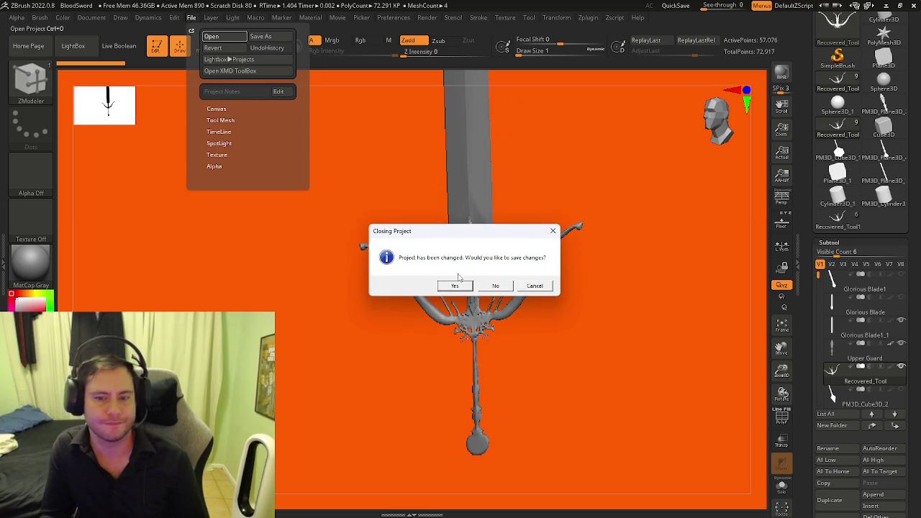
click(495, 286)
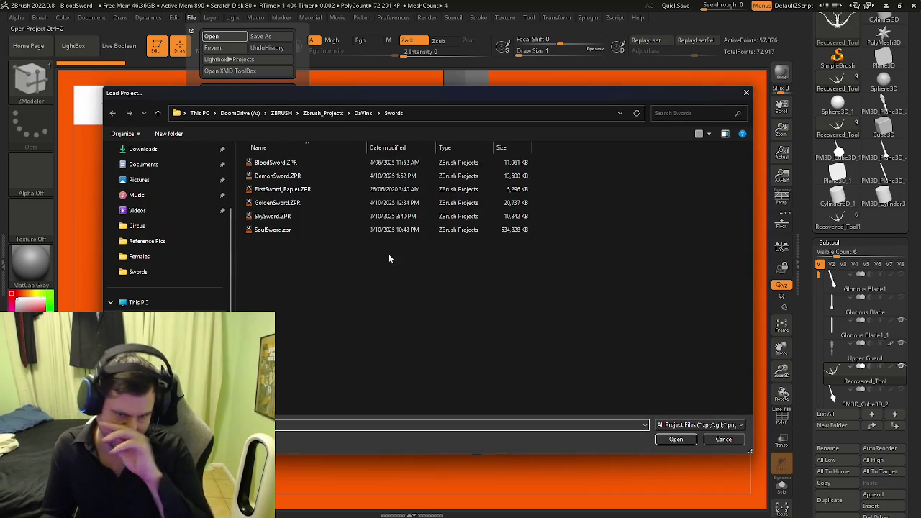
click(239, 113)
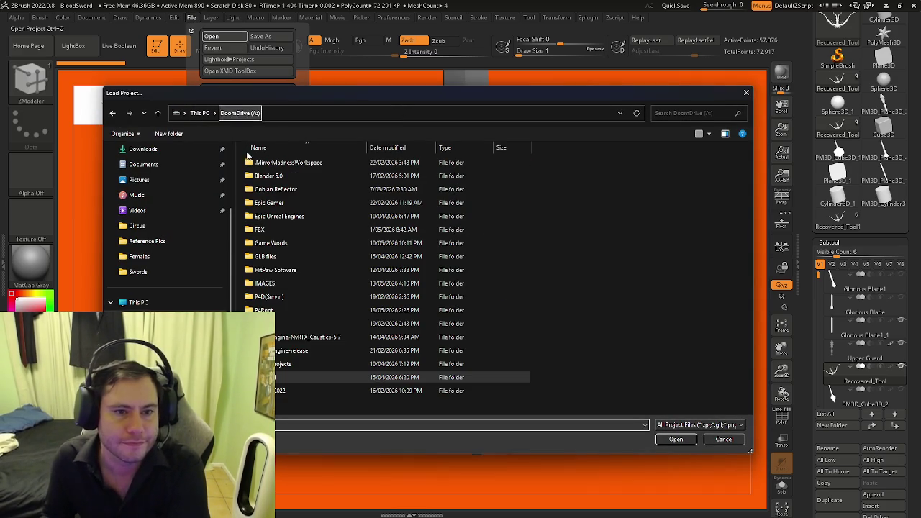
double_click(262, 377)
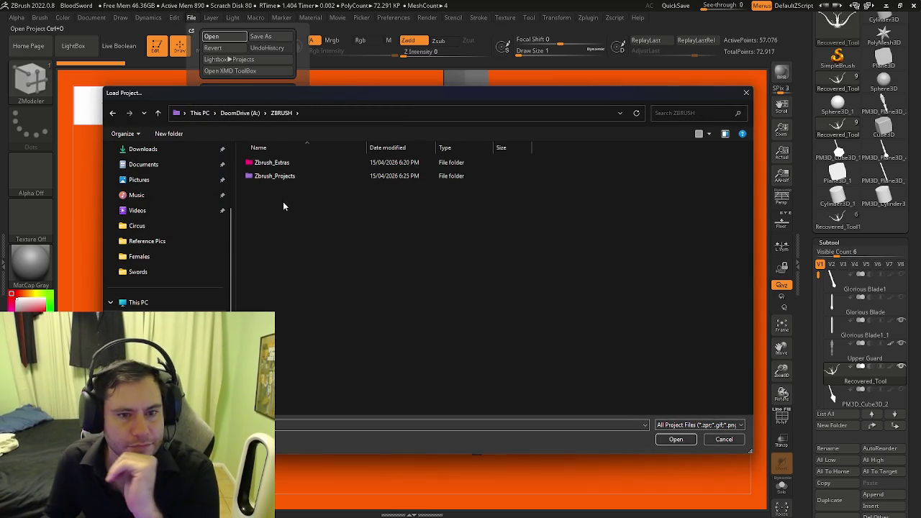
click(240, 113)
double_click(288, 377)
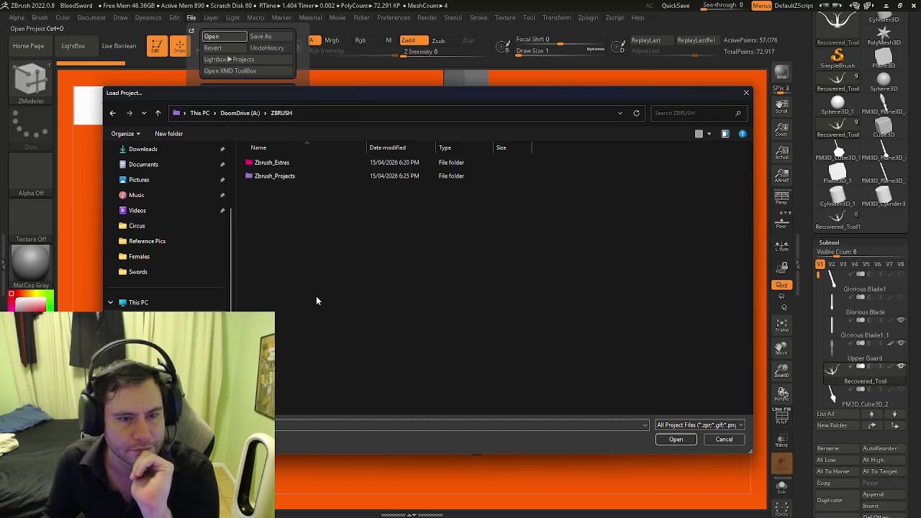
Step: Find the Circus folder inside Zbrush_Projects and open the Zipper ride project
double_click(287, 176)
scroll(310, 282, down, 2)
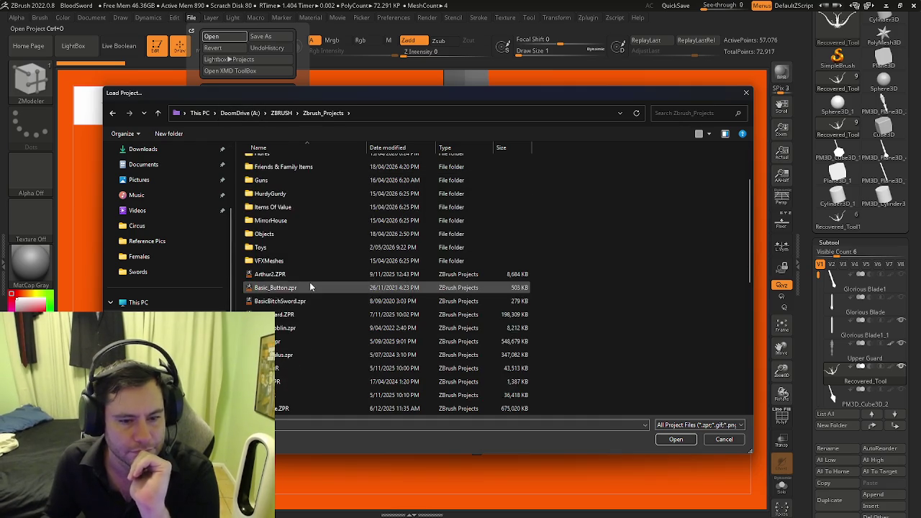
scroll(310, 295, down, 3)
scroll(313, 314, up, 2)
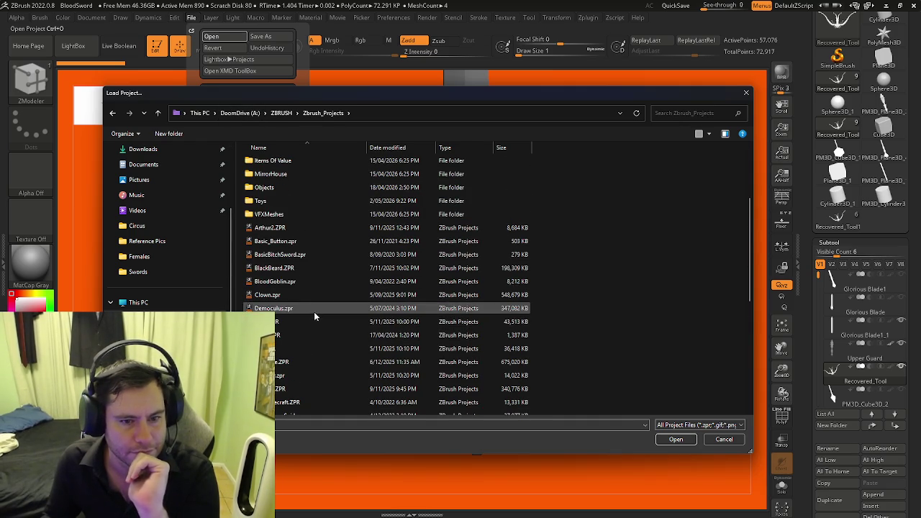
scroll(303, 259, up, 3)
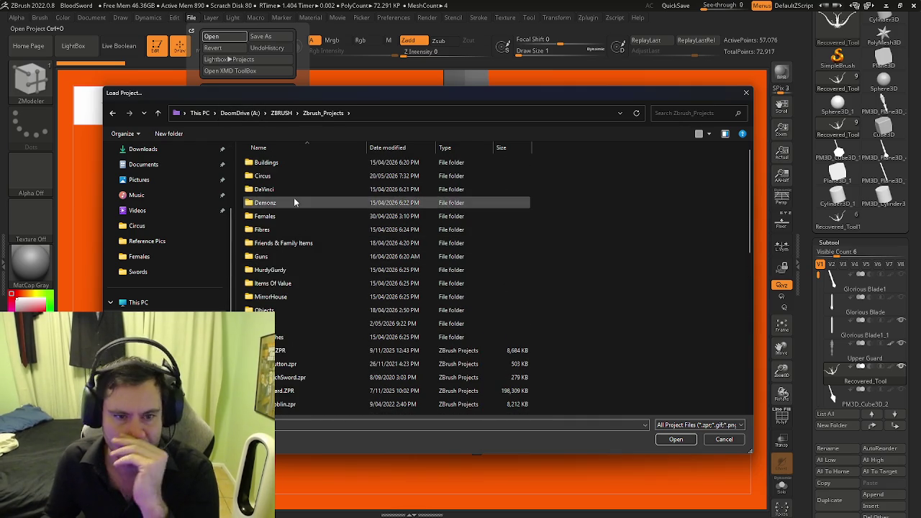
double_click(265, 189)
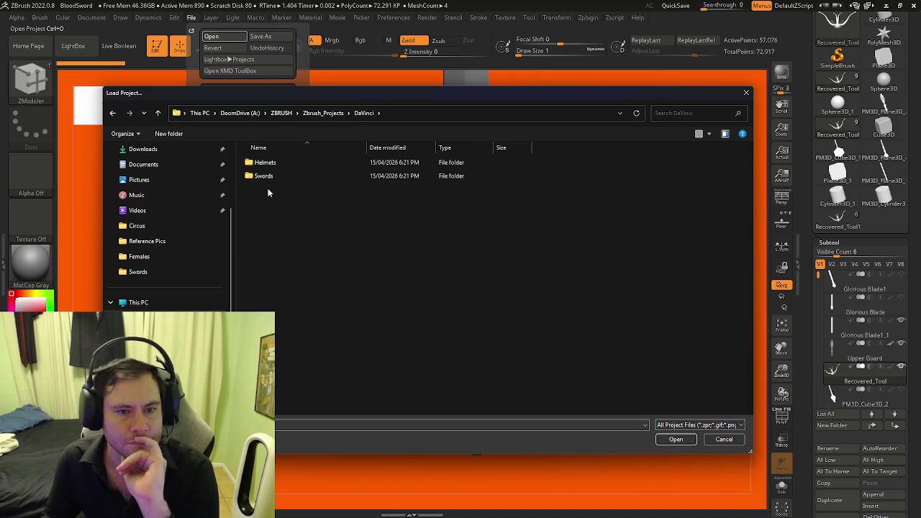
key(alt+Left)
scroll(268, 253, down, 2)
scroll(268, 254, down, 1)
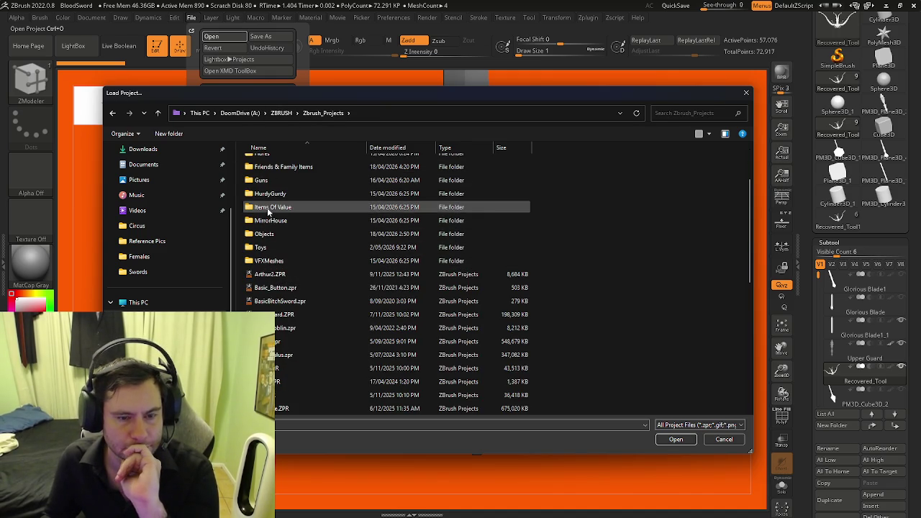
scroll(274, 180, up, 2)
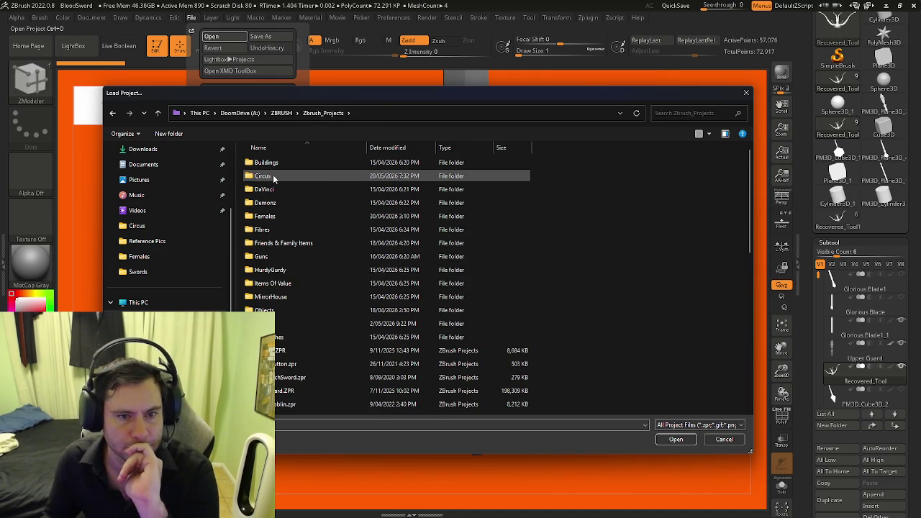
double_click(272, 180)
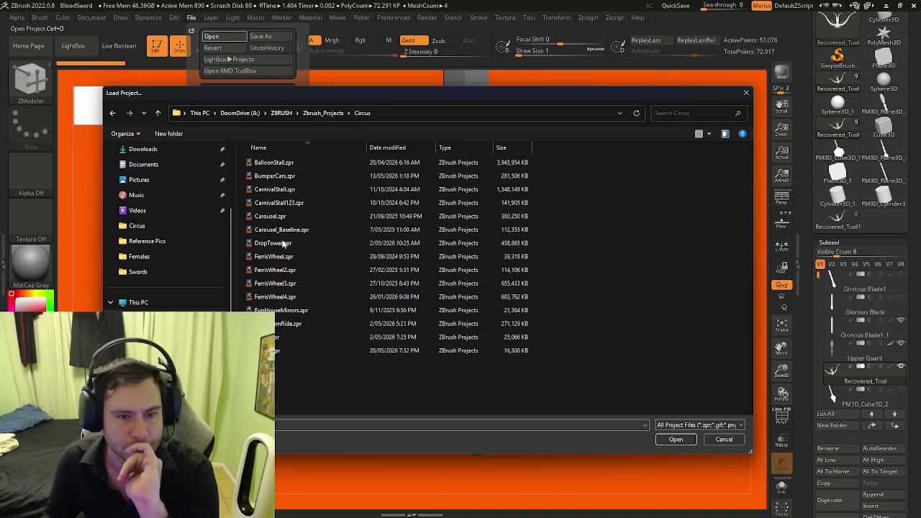
double_click(272, 351)
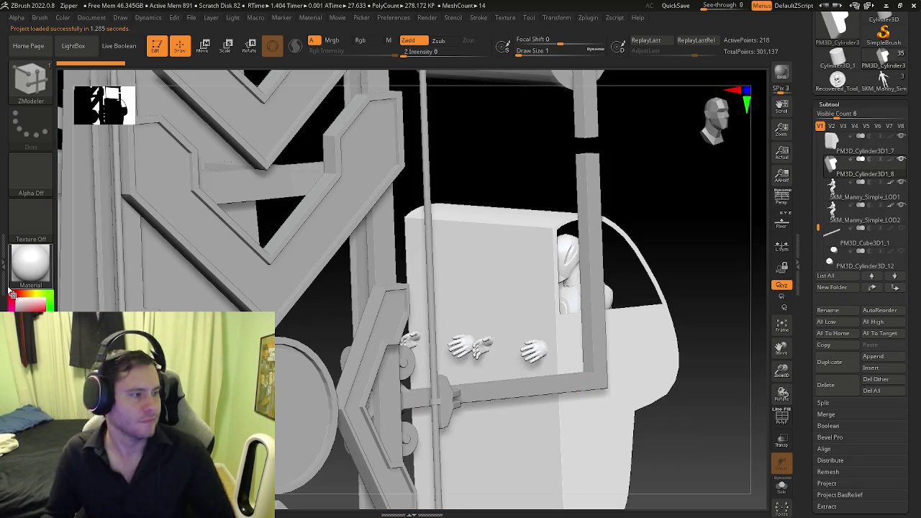
Step: Inspect the cabin shell with the PolyFrame wireframe on, then duplicate the shell subtool
right_drag(469, 208, 487, 228)
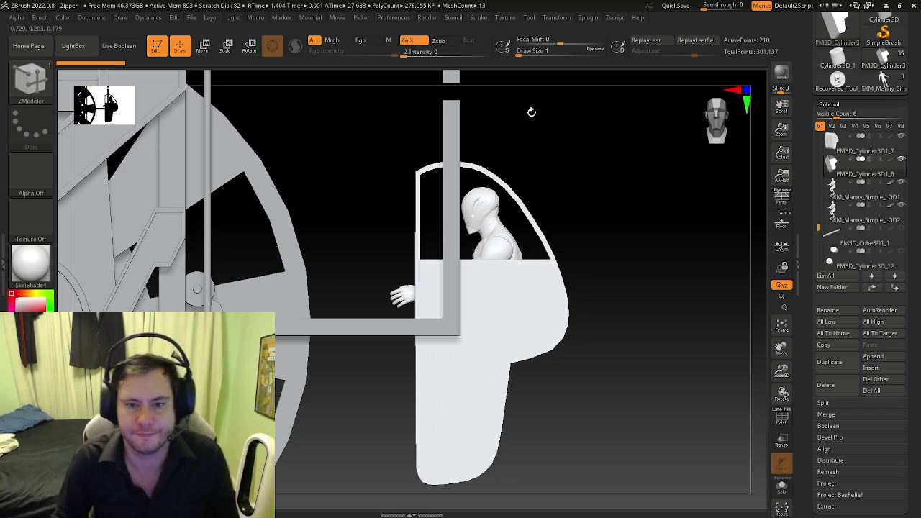
mouse_move(502, 269)
right_down()
mouse_move(411, 261)
mouse_move(423, 282)
mouse_move(375, 319)
mouse_move(432, 317)
right_up()
key(shift+f)
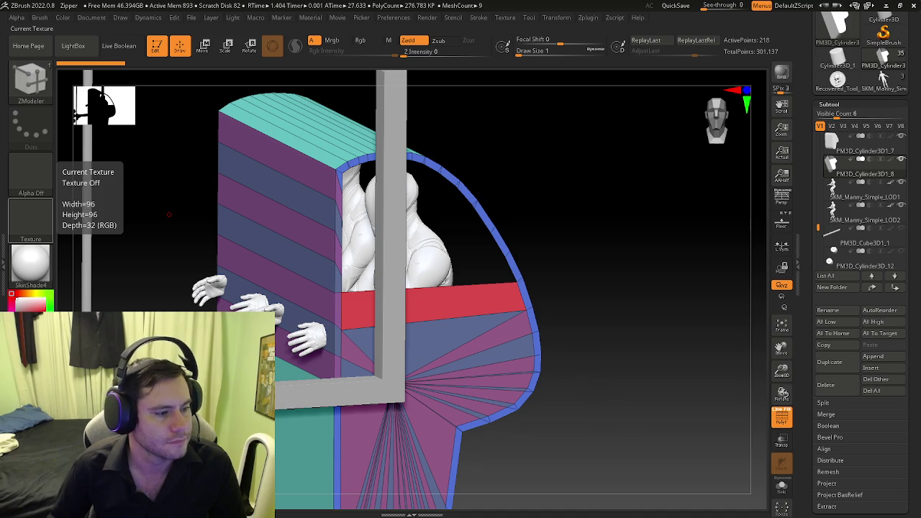
mouse_move(168, 214)
mouse_down()
mouse_move(469, 262)
mouse_move(453, 252)
mouse_move(337, 310)
mouse_move(513, 279)
mouse_move(456, 321)
mouse_up()
key(shift+f)
key(shift+f)
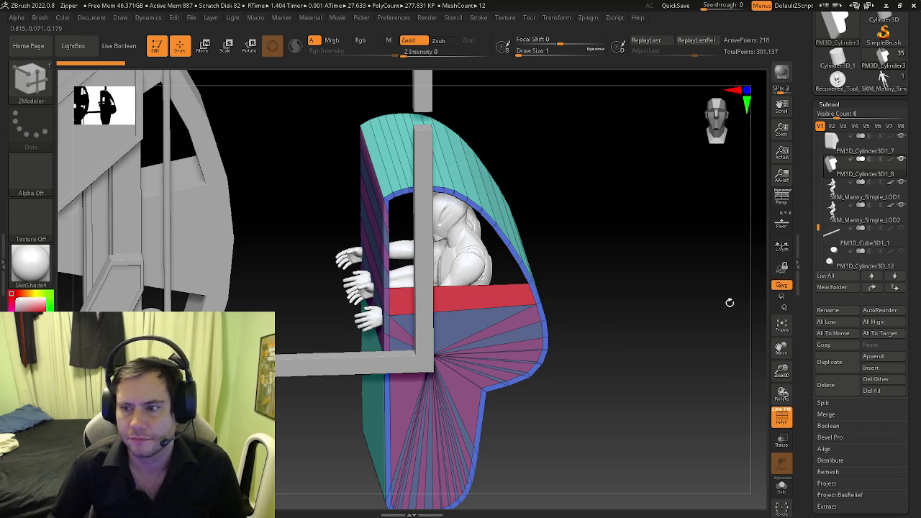
click(829, 362)
Step: Look over the duplicated shell, then delete the duplicate subtool
mouse_move(432, 346)
right_down()
mouse_move(510, 348)
mouse_move(366, 273)
right_up()
mouse_move(381, 230)
right_down()
mouse_move(395, 213)
mouse_move(432, 216)
right_up()
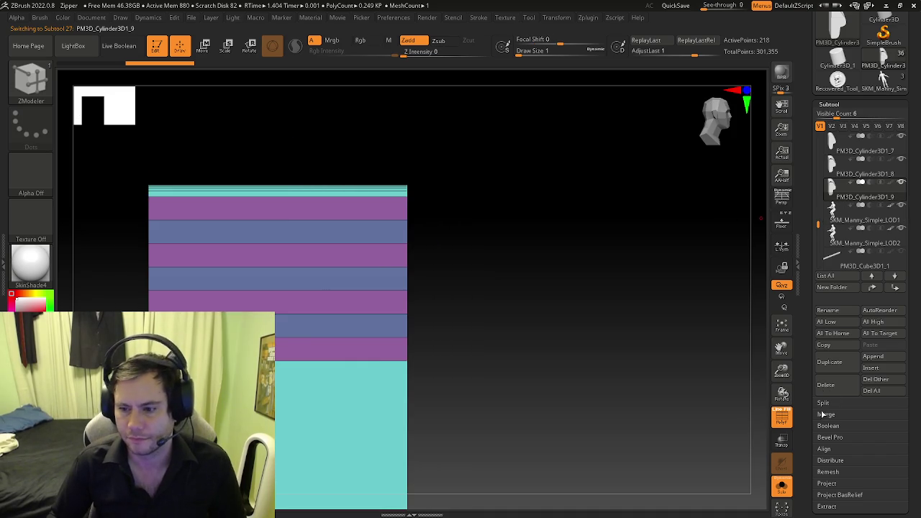
click(826, 385)
mouse_move(308, 221)
right_down()
mouse_move(281, 193)
mouse_move(363, 225)
right_up()
Step: Insert vertical and horizontal single edge loops across the cylinder shell
key(space)
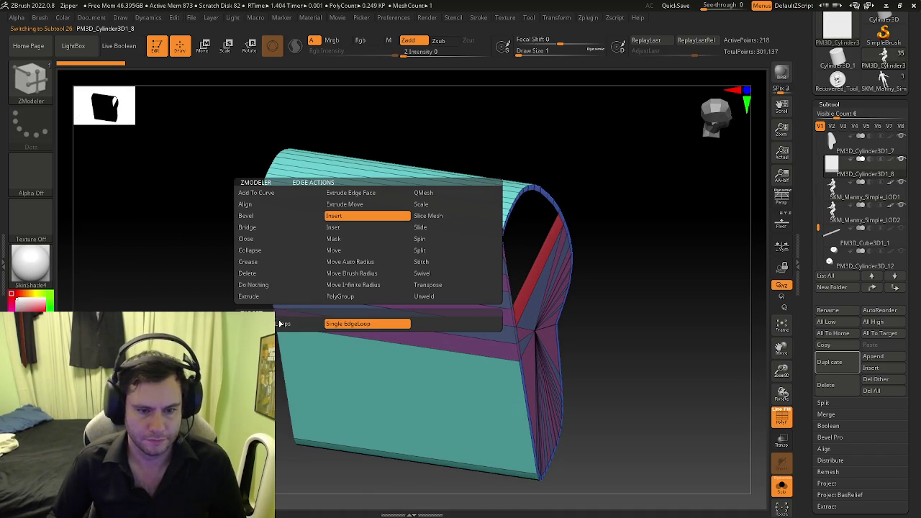
click(347, 237)
drag(344, 262, 343, 296)
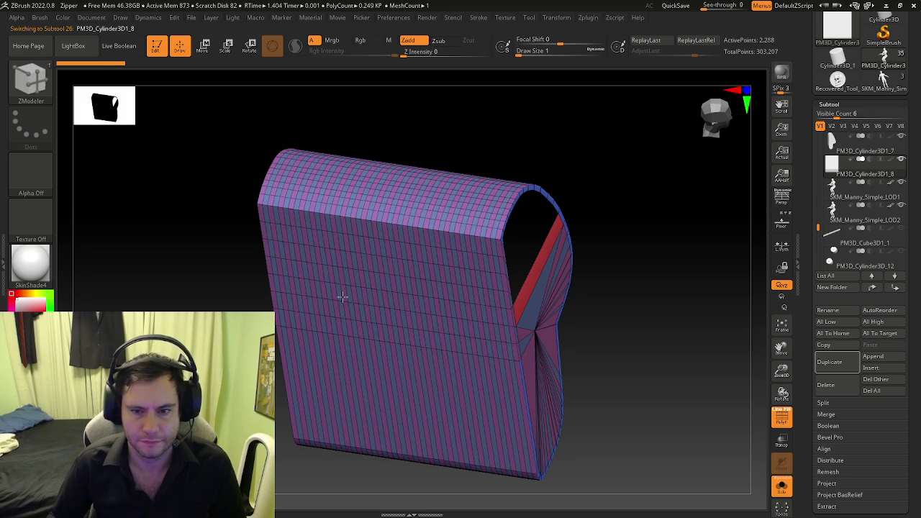
right_drag(372, 251, 384, 228)
scroll(385, 228, up, 3)
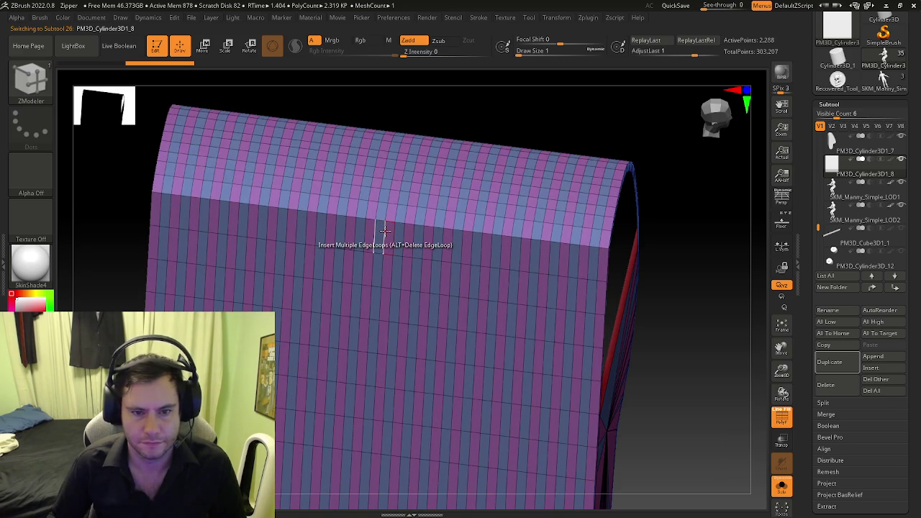
key(space)
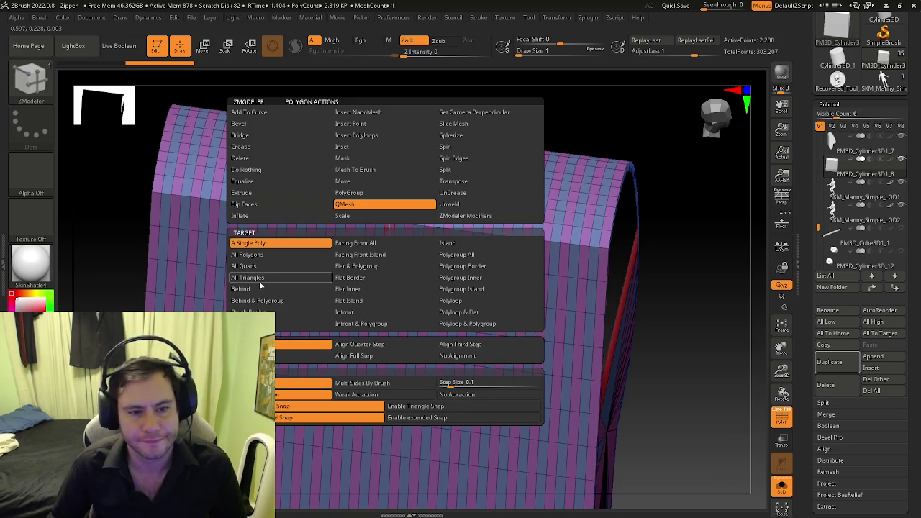
Step: Delete the dense edge loops on the shell's left side using Delete EdgeLoop Complete
click(249, 159)
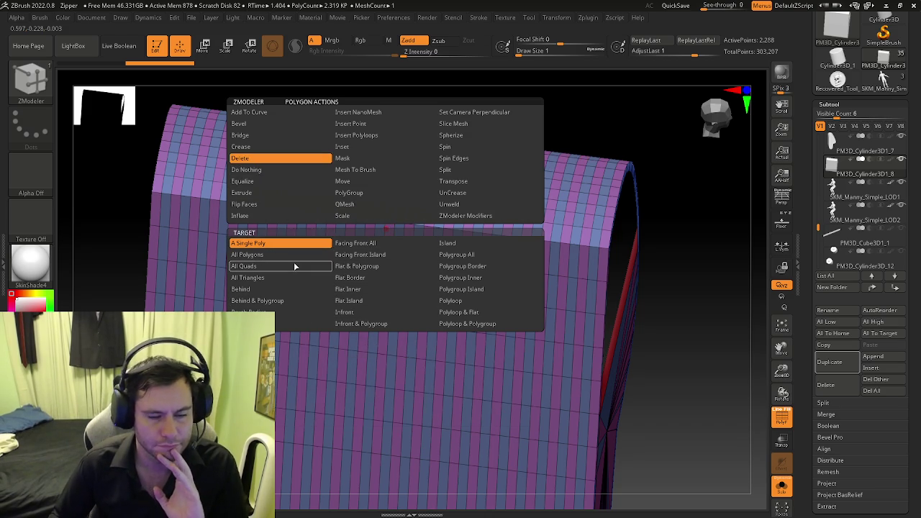
key(space)
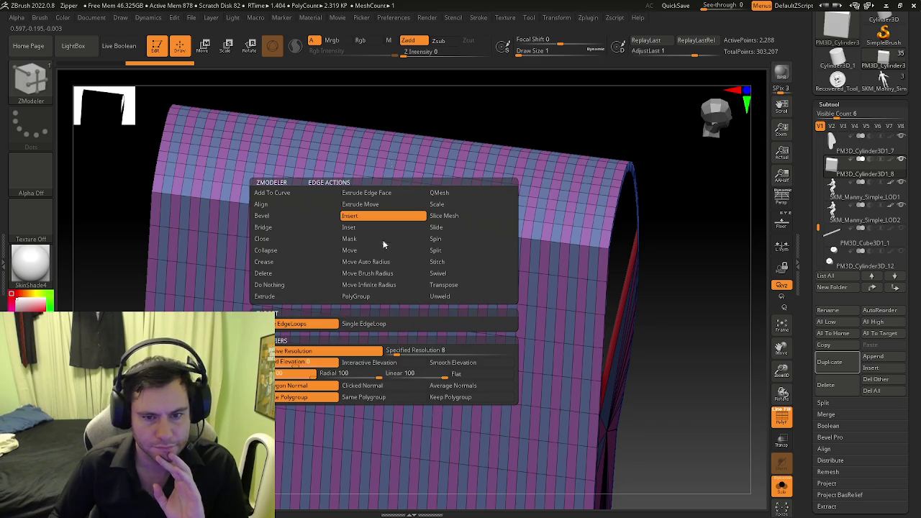
click(285, 274)
click(391, 325)
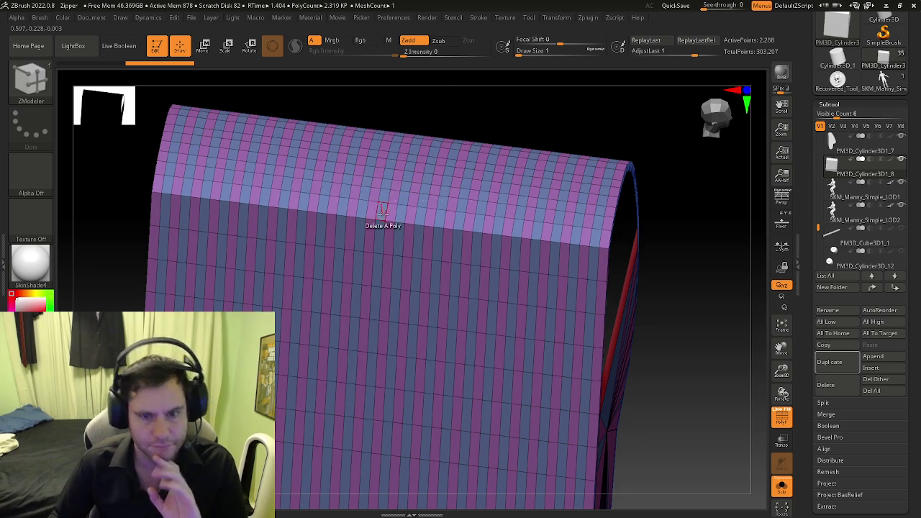
click(395, 236)
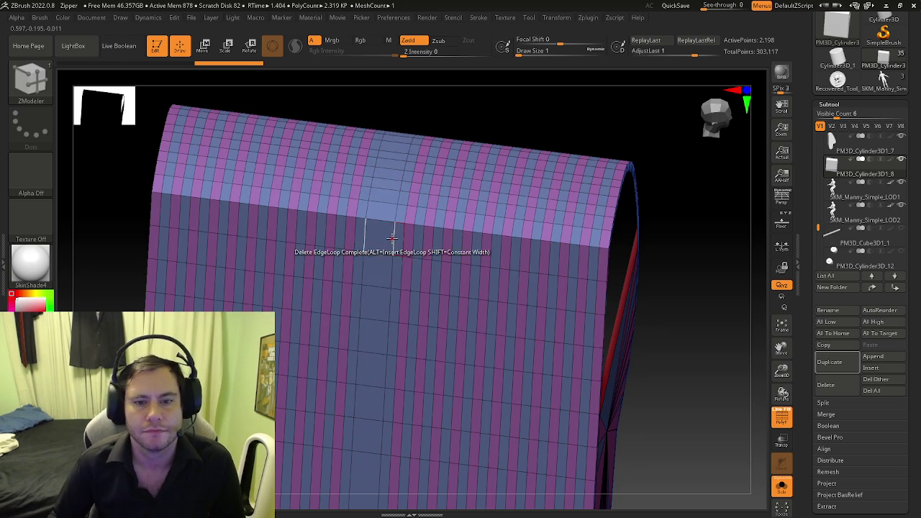
click(407, 243)
click(413, 241)
click(415, 244)
click(441, 248)
click(447, 247)
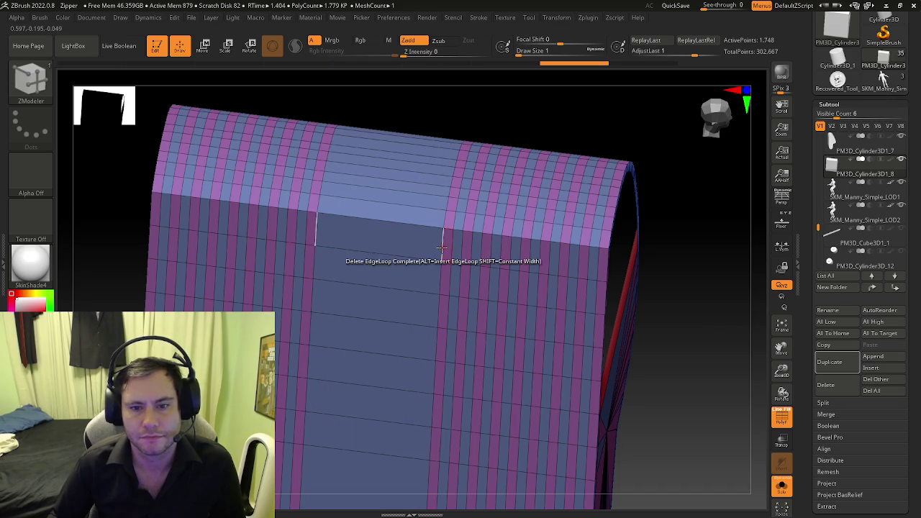
Step: Delete the remaining extra edge loops toward the right side, then view the shell front-on
click(472, 248)
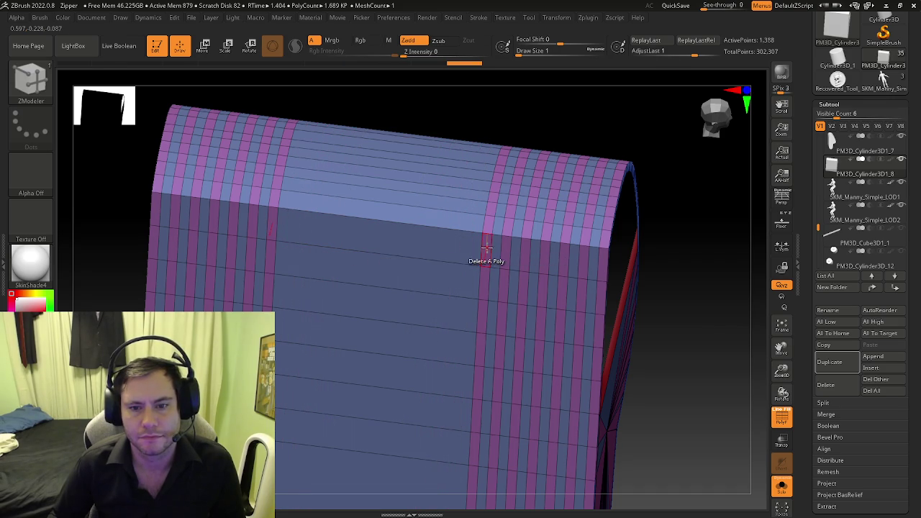
click(493, 249)
click(511, 252)
click(524, 254)
click(556, 257)
click(565, 256)
click(573, 257)
click(582, 258)
click(590, 259)
mouse_move(596, 269)
mouse_down()
mouse_move(514, 263)
mouse_move(501, 286)
mouse_move(455, 255)
mouse_move(432, 255)
mouse_up()
Step: Delete the shell's front polygon rows with Delete A Single Poly, then undo them
key(space)
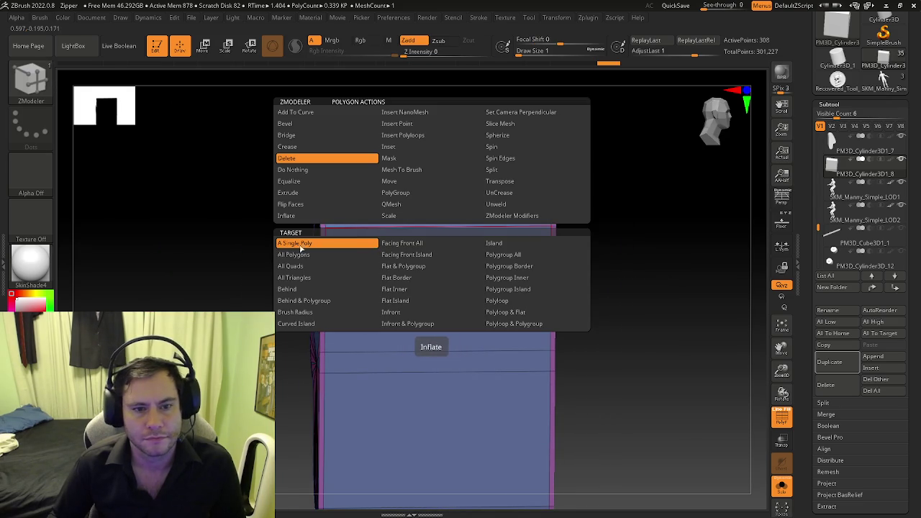
click(421, 239)
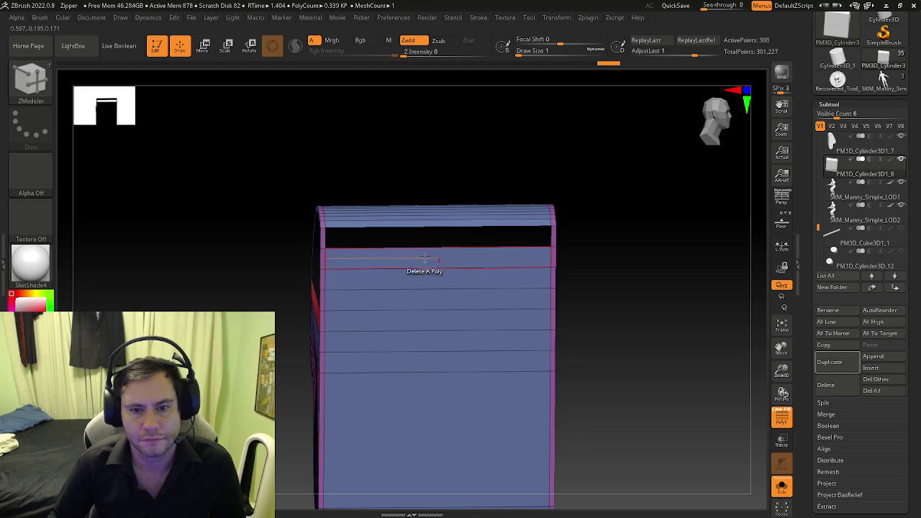
click(421, 258)
click(421, 277)
click(419, 300)
click(419, 320)
click(420, 340)
click(417, 361)
click(413, 413)
mouse_move(417, 428)
mouse_down()
mouse_move(418, 341)
mouse_move(437, 323)
mouse_move(442, 302)
mouse_up()
key(ctrl+z)
key(ctrl+z)
key(ctrl+z)
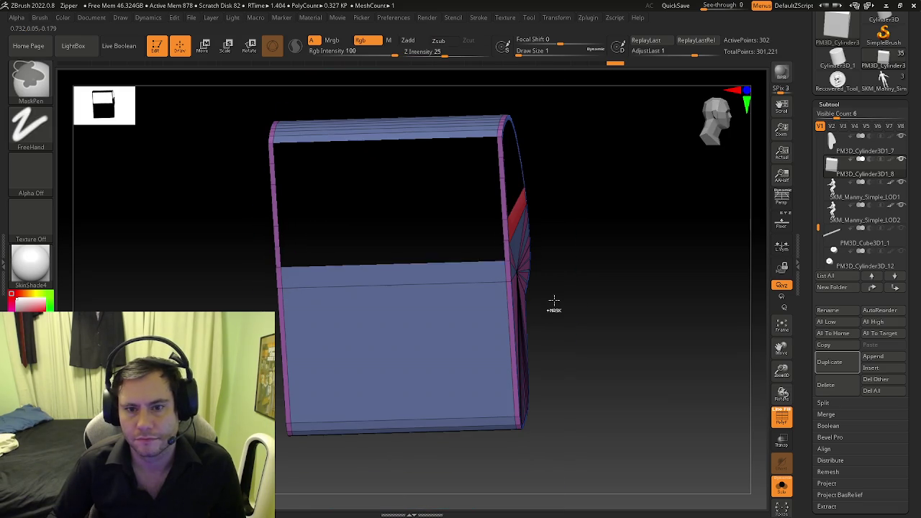
key(ctrl+z)
key(ctrl+z)
key(ctrl+z)
key(ctrl+z)
key(ctrl+z)
key(ctrl+z)
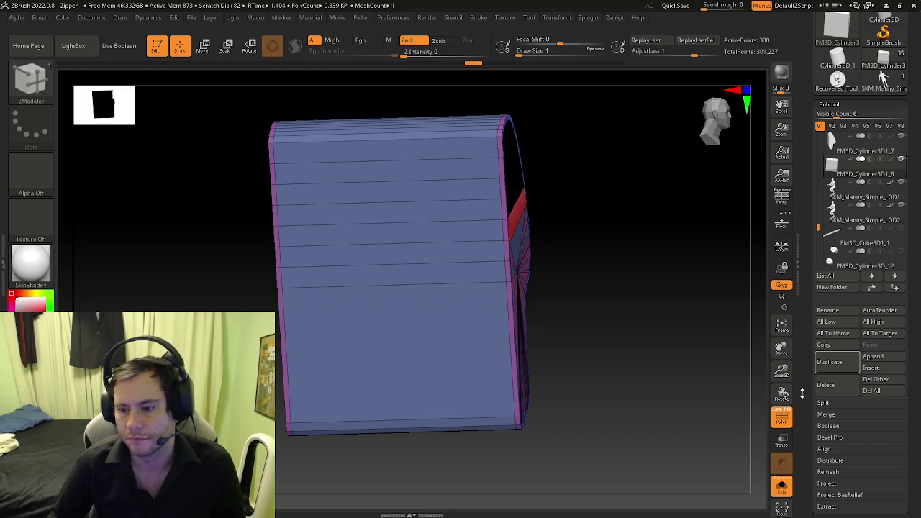
Step: Duplicate the cabin shell and delete the copy's front polygon rows
click(832, 369)
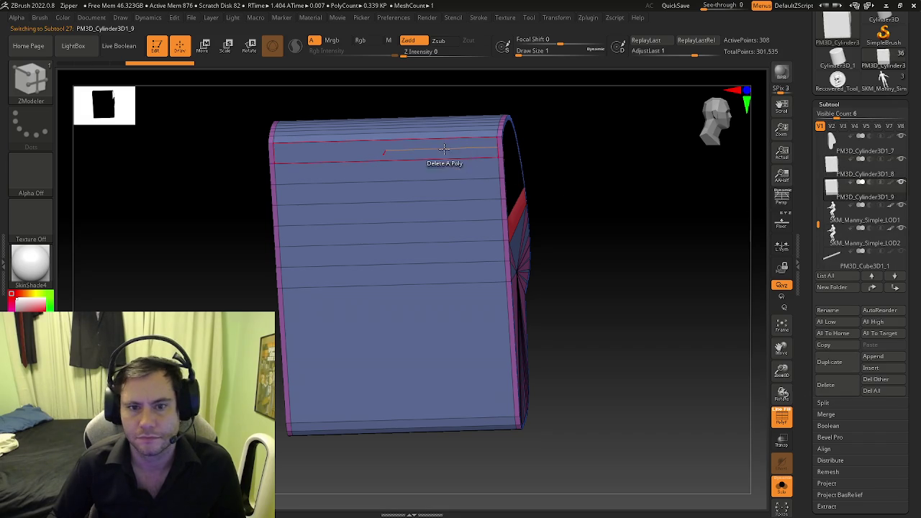
click(439, 153)
click(433, 171)
click(430, 189)
click(429, 213)
click(428, 231)
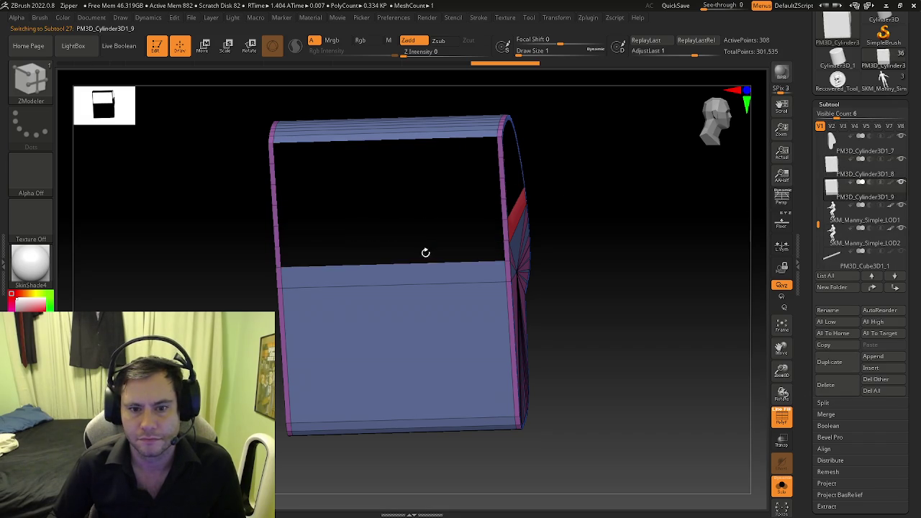
click(425, 280)
click(431, 298)
Step: Redo the large lower front polygon deletion on the copy and check it head-on
drag(431, 298, 417, 294)
key(ctrl+z)
click(416, 333)
mouse_move(475, 281)
mouse_down()
mouse_move(448, 304)
mouse_move(495, 160)
mouse_move(582, 226)
mouse_move(551, 294)
mouse_up()
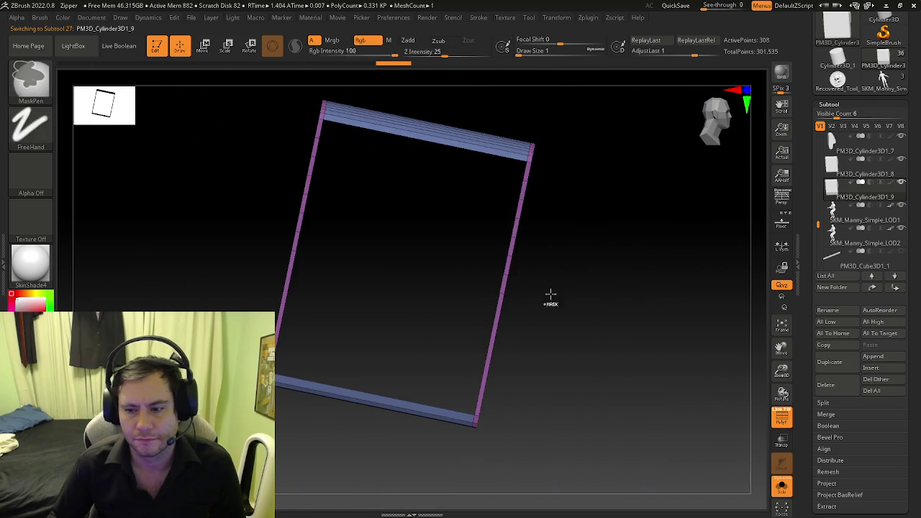
click(801, 386)
scroll(821, 374, down, 3)
scroll(838, 370, down, 3)
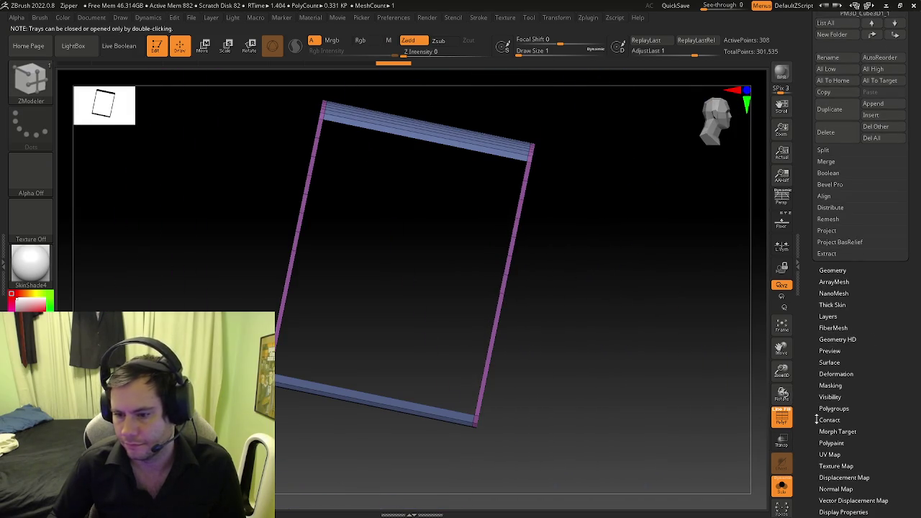
Step: Turn on Double in Display Properties so the shell's back faces are visible
scroll(819, 396, down, 2)
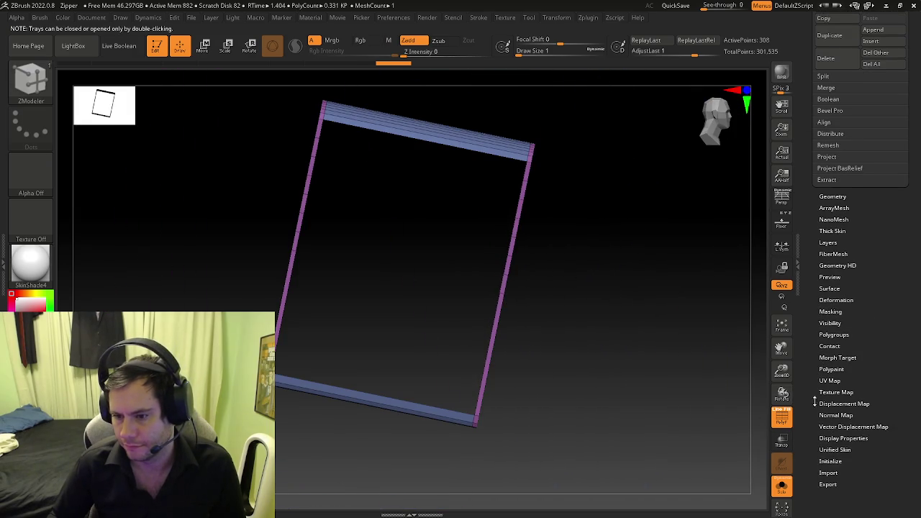
click(826, 439)
click(847, 308)
mouse_move(724, 312)
right_down()
mouse_move(547, 317)
mouse_move(537, 303)
mouse_move(448, 294)
right_up()
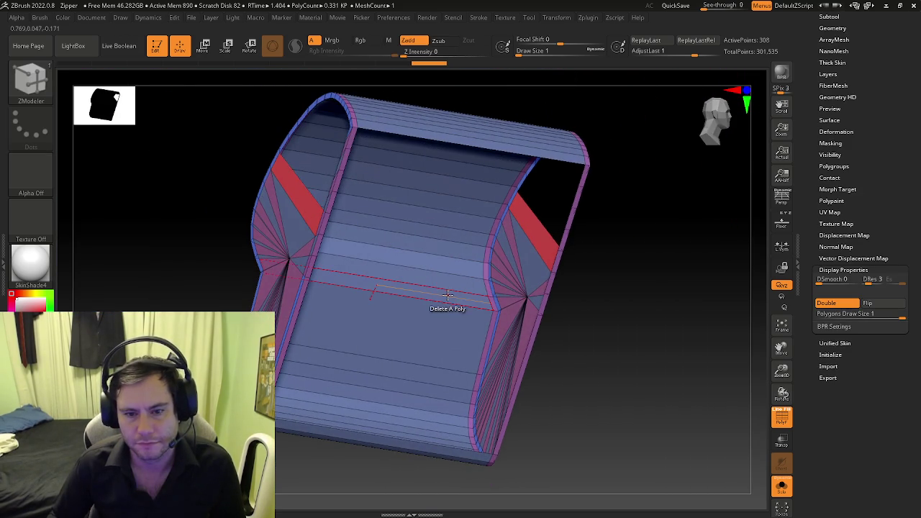
Step: Set the ZModeler polygon action to PolyGroup with the Flat Island target
key(space)
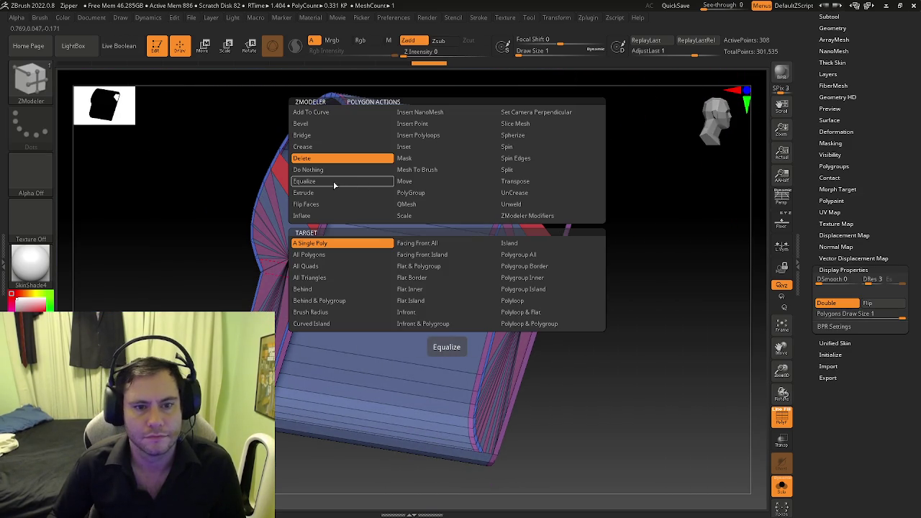
click(334, 182)
click(333, 192)
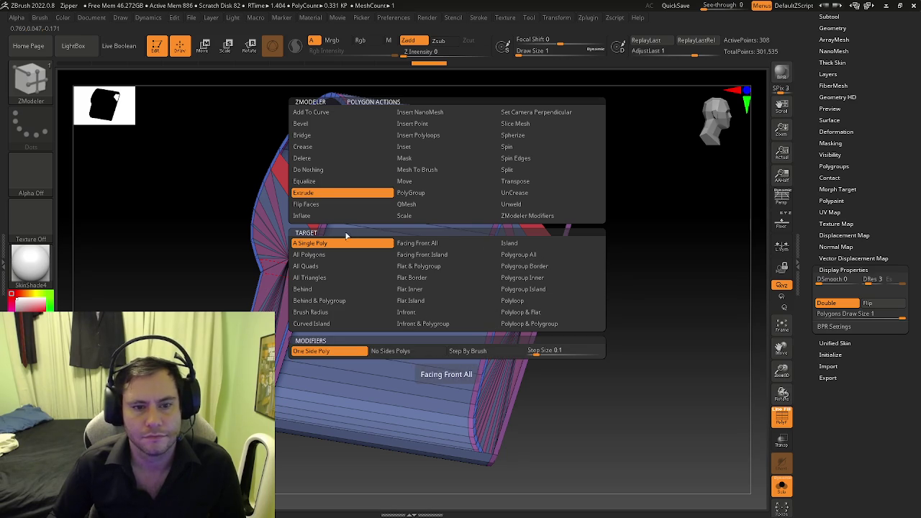
click(404, 196)
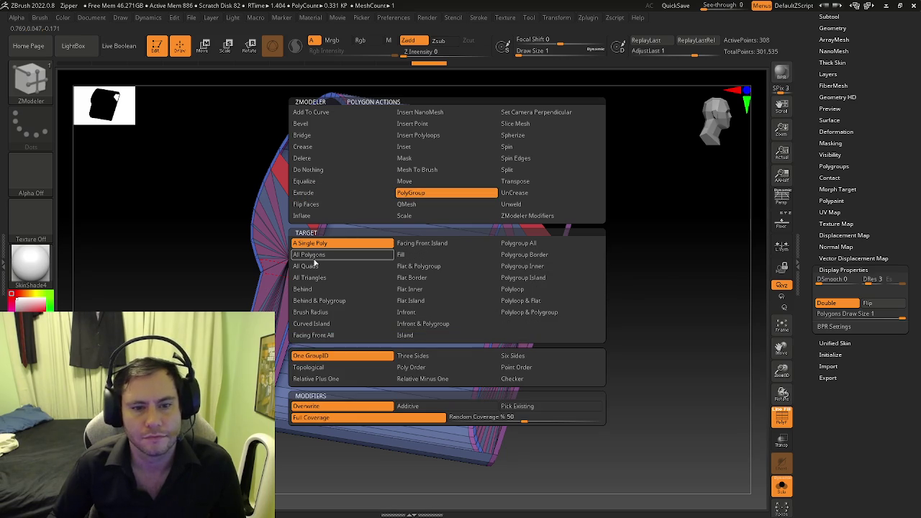
click(430, 302)
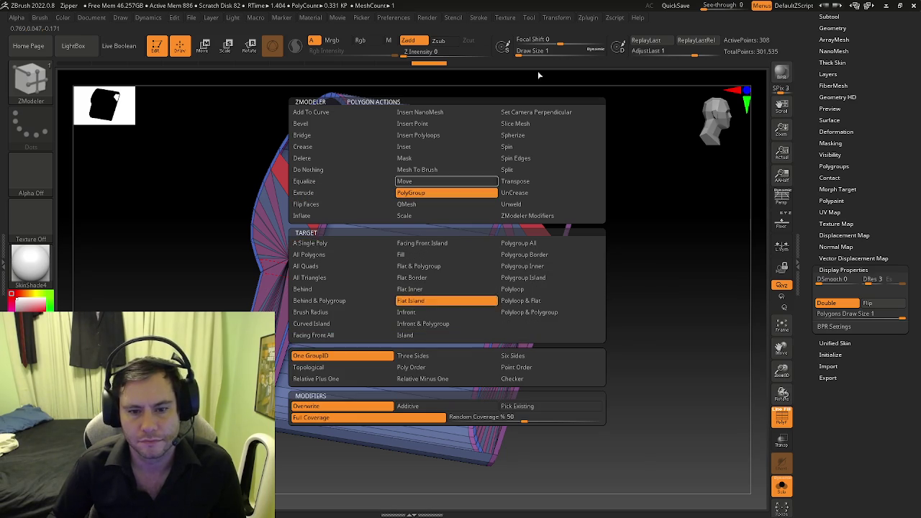
scroll(549, 267, up, 3)
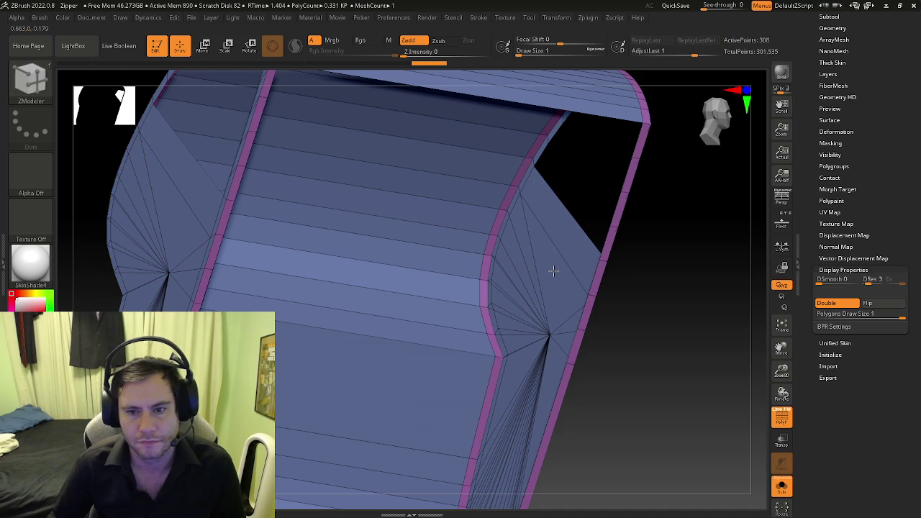
Step: Regroup the shell's flat strips and side areas into one green polygroup
click(558, 253)
click(496, 219)
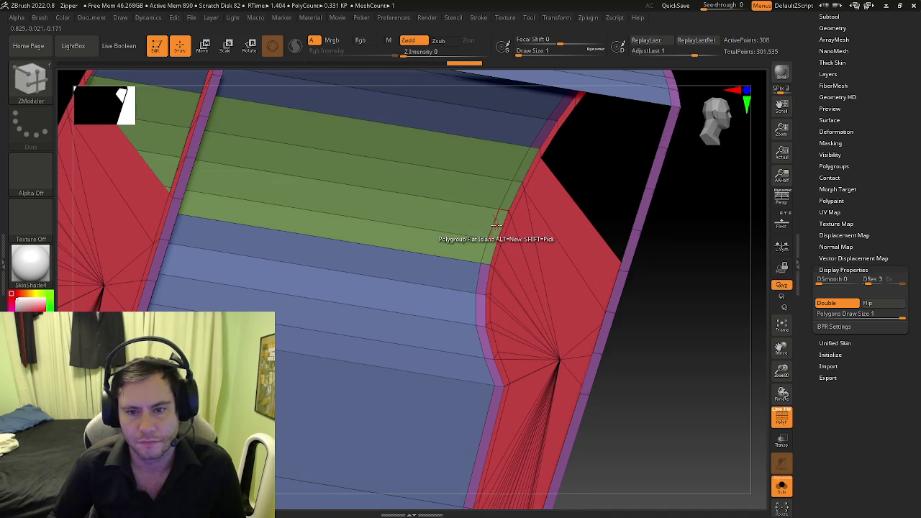
key(space)
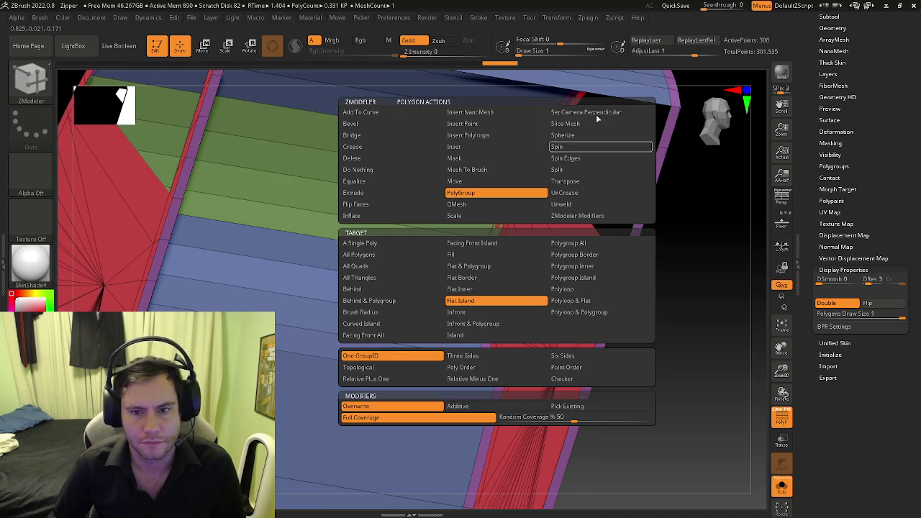
click(584, 268)
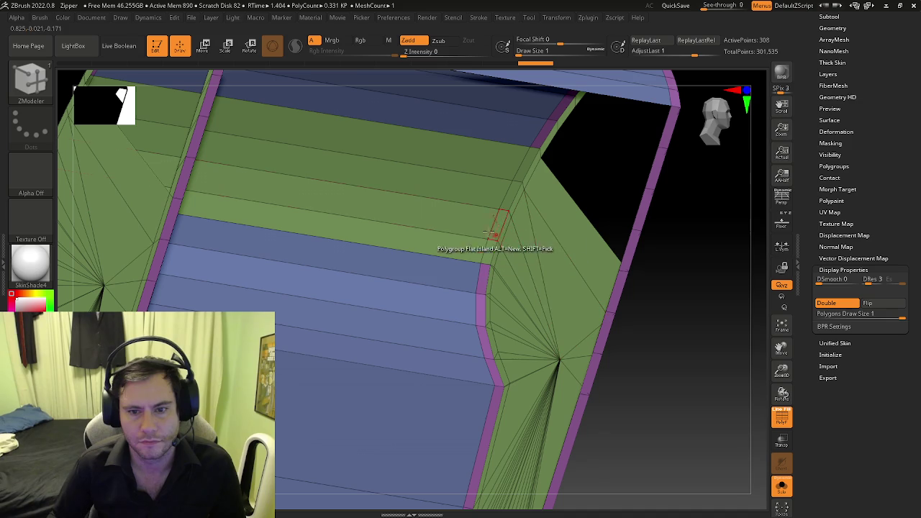
click(442, 265)
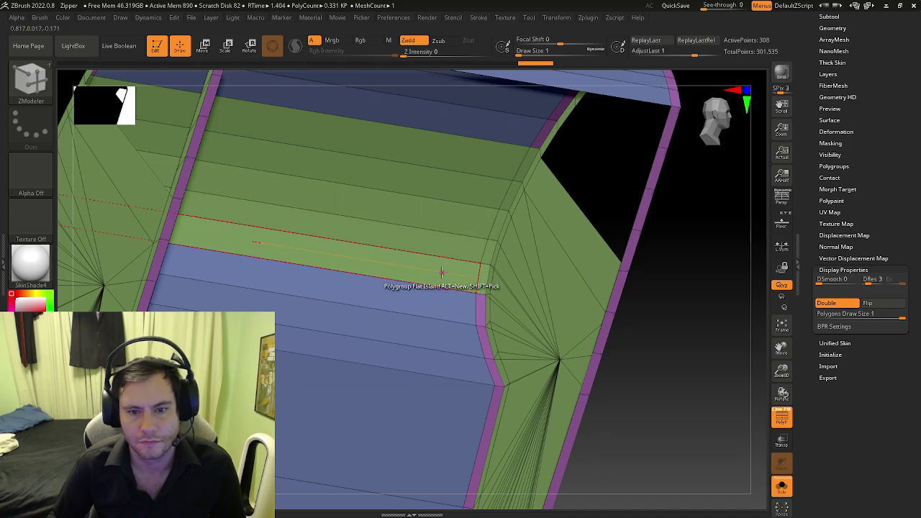
click(413, 295)
click(425, 335)
Step: Use PolyGroup All Polygons to turn the whole cabin shell into one polygroup
key(f)
drag(633, 302, 392, 209)
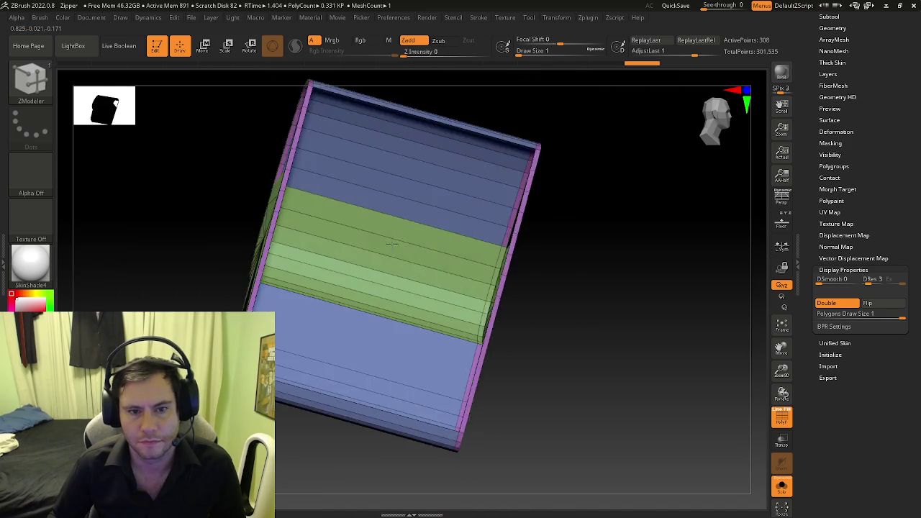
ctrl+right_drag(392, 209, 439, 238)
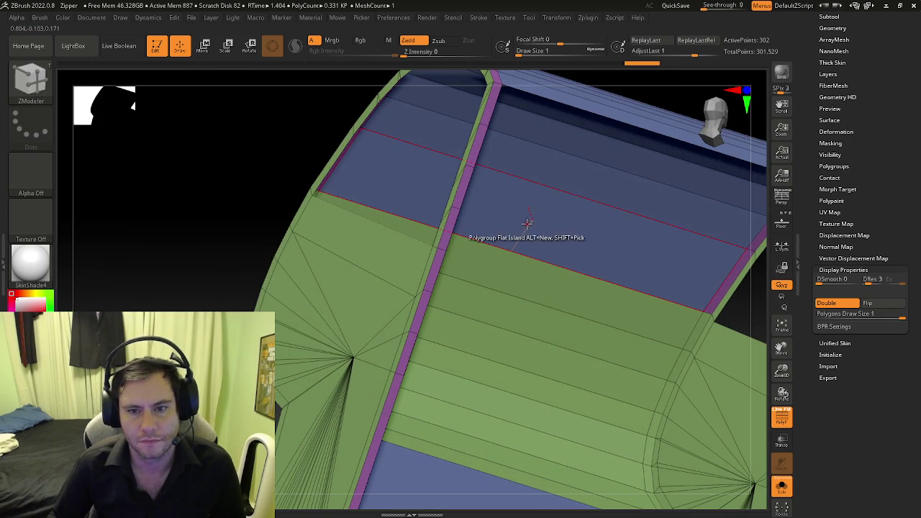
mouse_move(560, 116)
right_down()
mouse_move(475, 152)
mouse_move(392, 219)
right_up()
key(space)
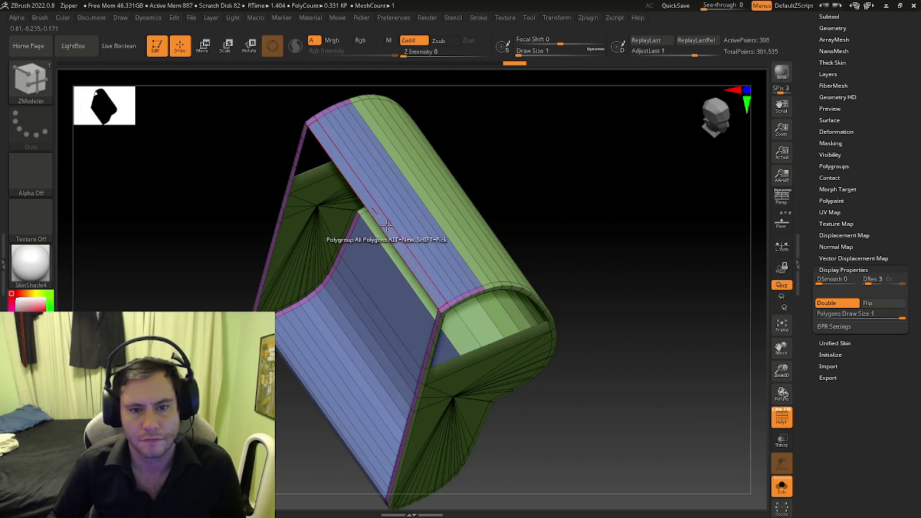
click(386, 226)
right_drag(382, 267, 374, 260)
key(space)
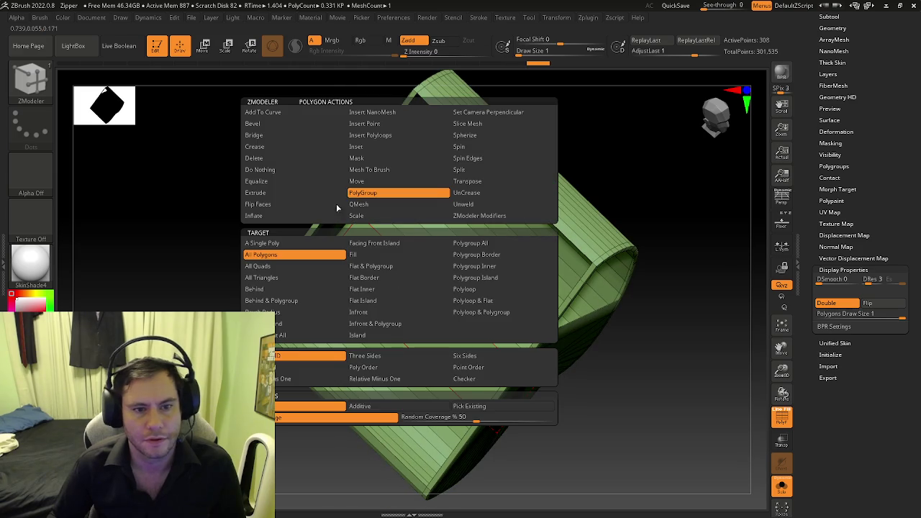
click(283, 195)
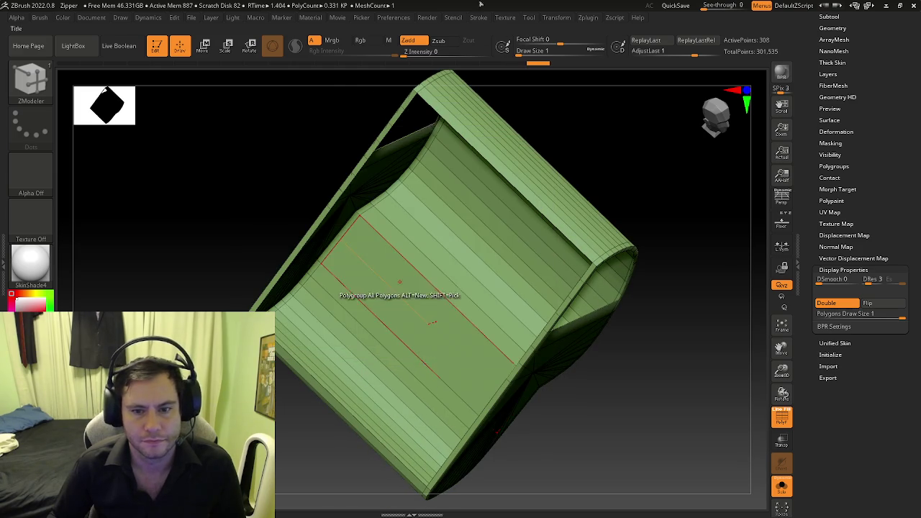
Step: Test extruding the shell polygroup and a side panel outward, undoing both attempts
drag(376, 313, 385, 291)
mouse_move(385, 292)
shift+right_down()
mouse_move(457, 279)
mouse_move(477, 267)
mouse_move(480, 243)
shift+right_up()
key(ctrl+z)
drag(481, 243, 461, 241)
mouse_move(461, 240)
right_down()
mouse_move(346, 188)
mouse_move(365, 190)
right_up()
key(ctrl+z)
Step: Try an inward recess and a raised rim extrusion on panels, undoing each
mouse_move(557, 120)
mouse_down()
mouse_move(544, 123)
mouse_move(553, 130)
mouse_up()
key(ctrl+z)
key(ctrl+z)
right_drag(553, 129, 529, 156)
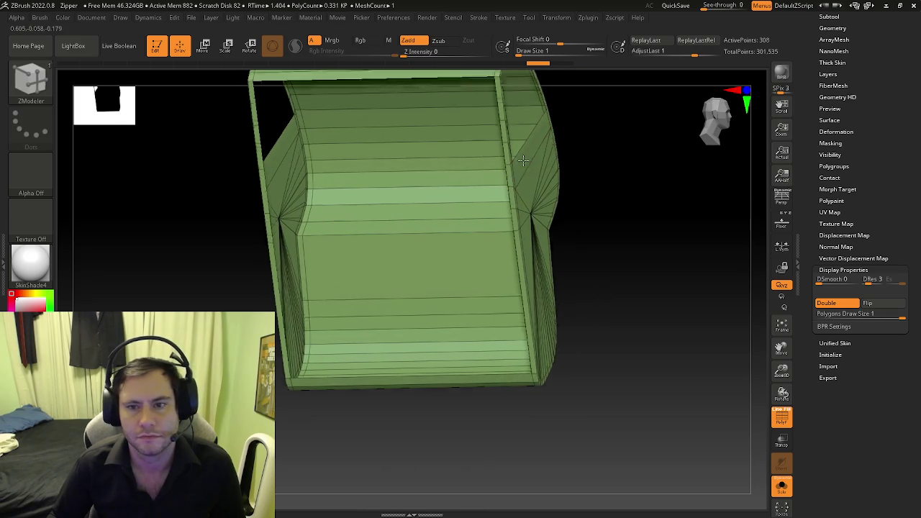
drag(527, 156, 533, 154)
right_drag(533, 154, 473, 232)
key(ctrl+z)
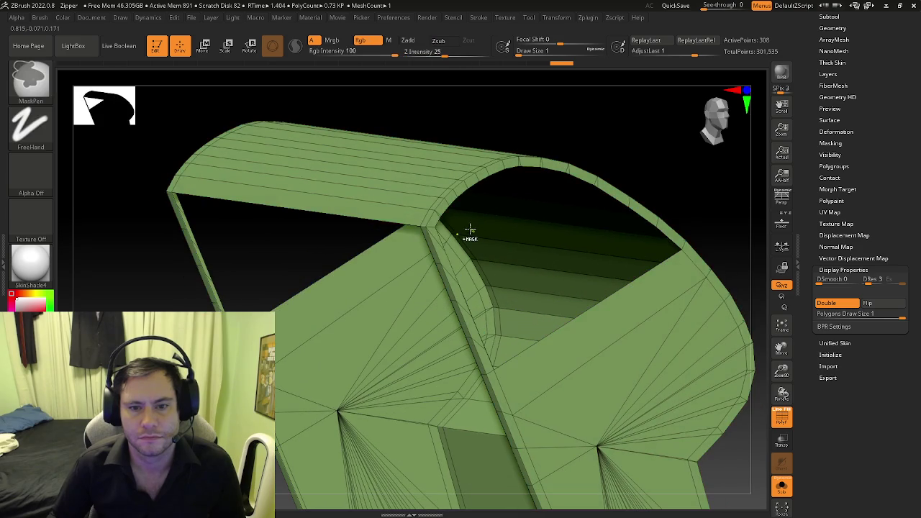
Step: Extrude the top panel face, toggle the polyframe off and on, and undo it
drag(415, 198, 418, 198)
mouse_move(418, 197)
right_down()
mouse_move(506, 168)
mouse_move(493, 181)
mouse_move(501, 191)
mouse_move(457, 240)
mouse_move(487, 311)
mouse_move(511, 308)
mouse_move(504, 320)
right_up()
key(shift+f)
key(ctrl+z)
key(shift+f)
mouse_move(441, 282)
right_down()
mouse_move(441, 322)
mouse_move(421, 245)
right_up()
key(space)
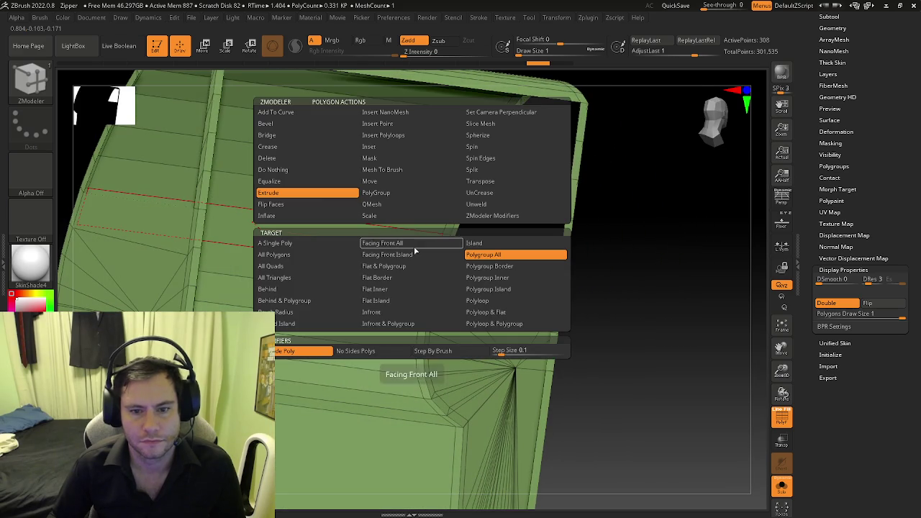
Step: Remove the stray extruded strip at the window corner edge
right_drag(538, 170, 462, 277)
key(space)
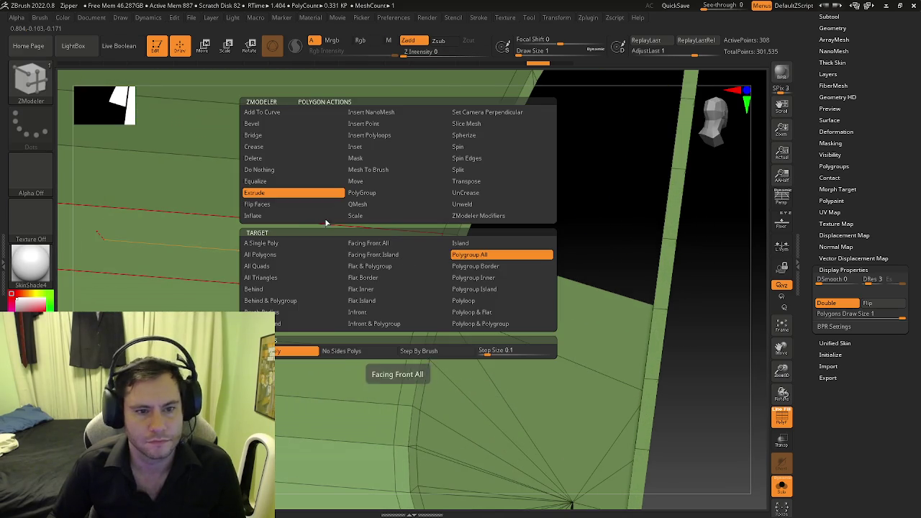
key(space)
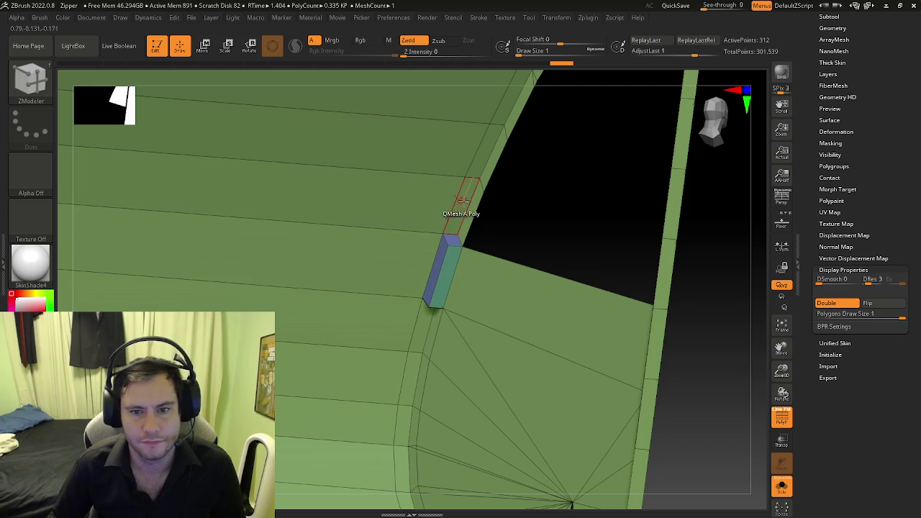
click(455, 219)
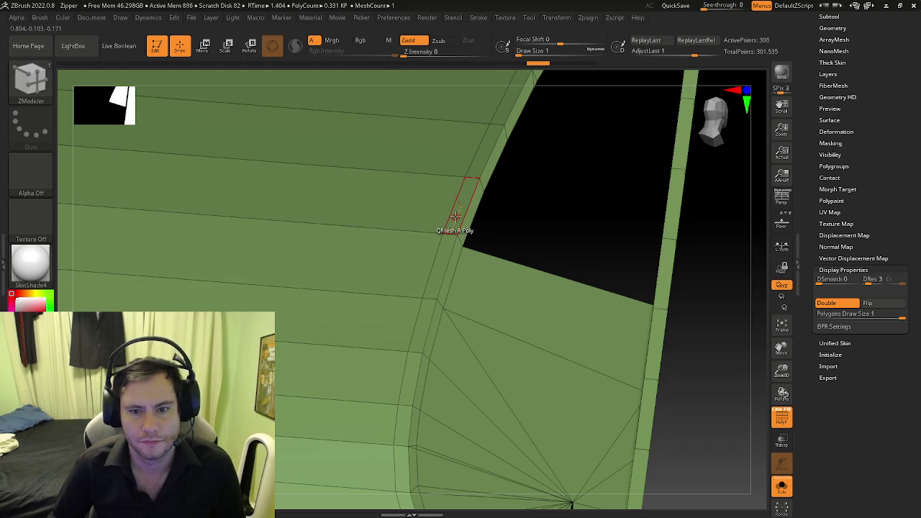
Step: Switch the target to Polyloop and reshape the polygon loop at the window edge
key(space)
click(524, 301)
mouse_move(455, 220)
mouse_down()
mouse_move(466, 239)
mouse_move(459, 236)
mouse_up()
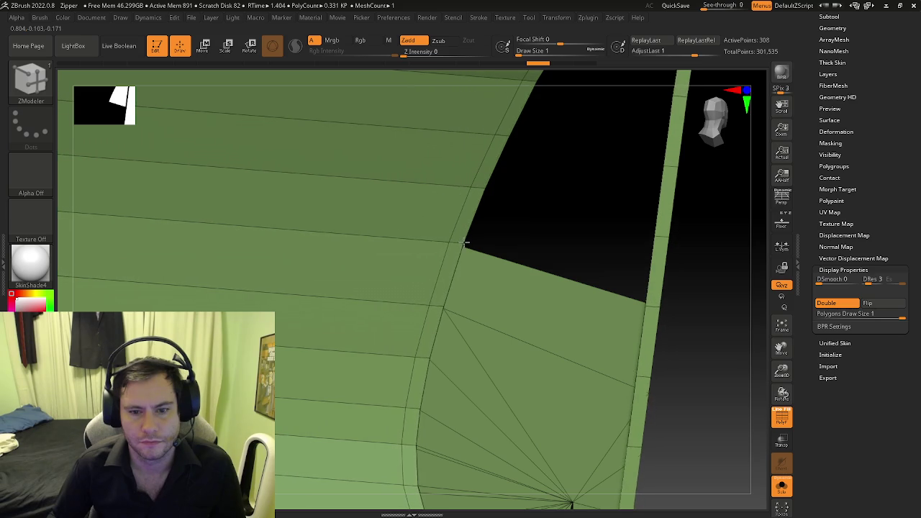
ctrl+right_drag(461, 236, 387, 232)
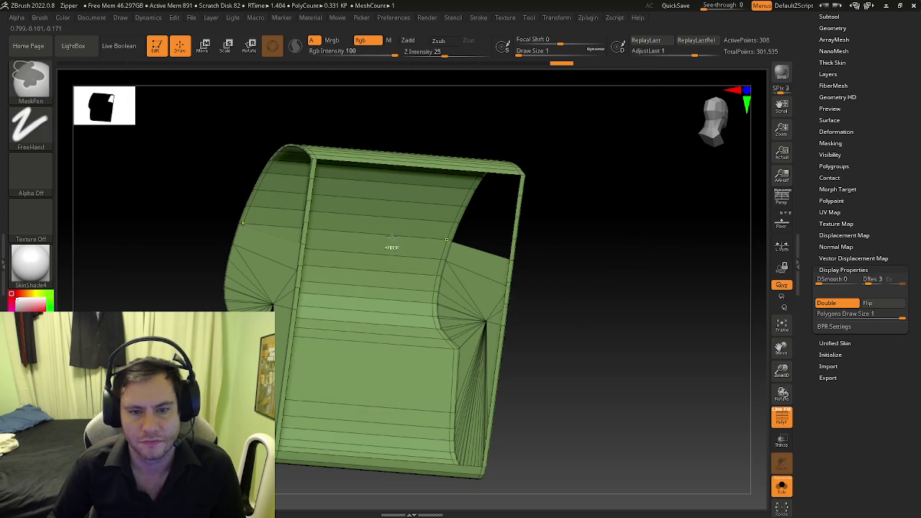
ctrl+right_drag(430, 264, 465, 243)
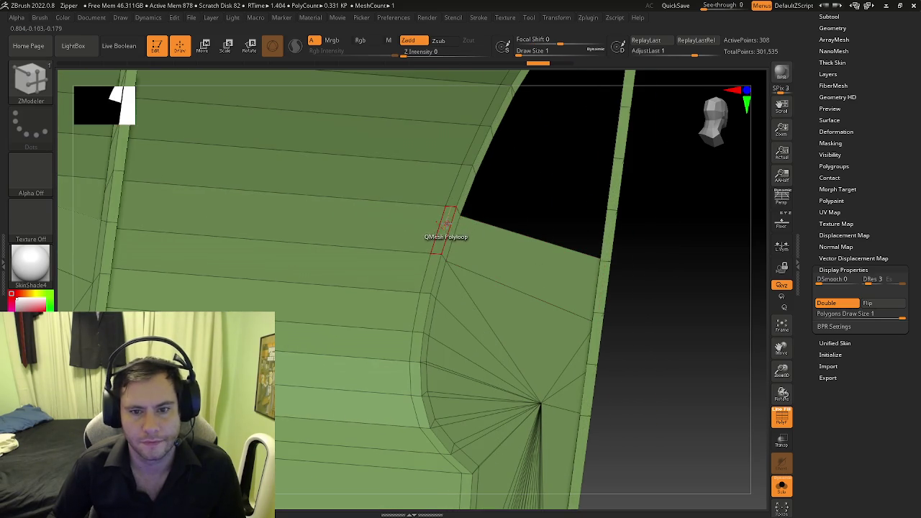
Step: Switch the target to A Single Poly and inspect the frame and arch opening
key(space)
click(313, 244)
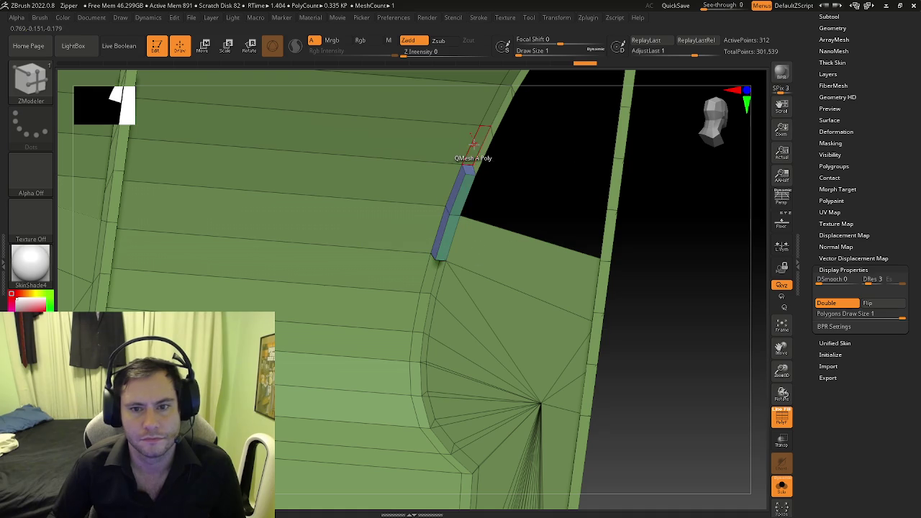
mouse_move(491, 152)
right_down()
mouse_move(487, 185)
mouse_move(444, 173)
mouse_move(517, 218)
right_up()
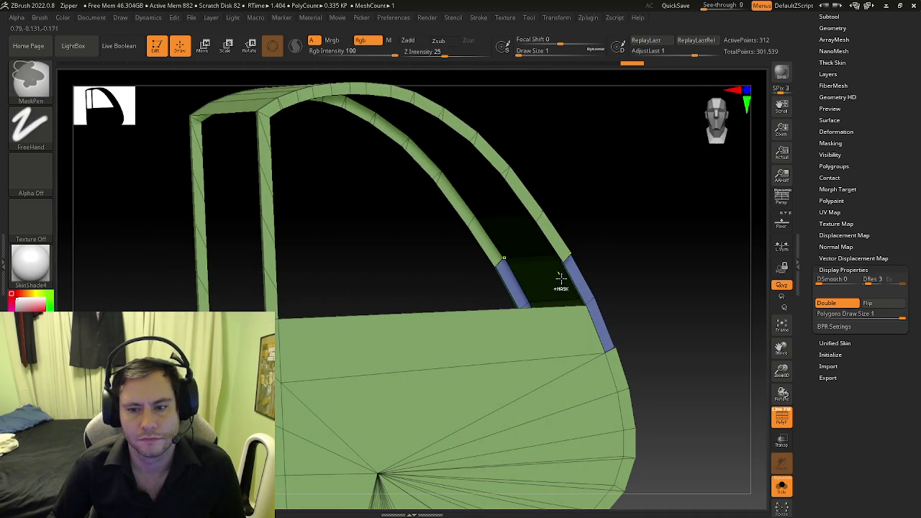
mouse_move(594, 337)
right_down()
mouse_move(589, 277)
mouse_move(547, 229)
right_up()
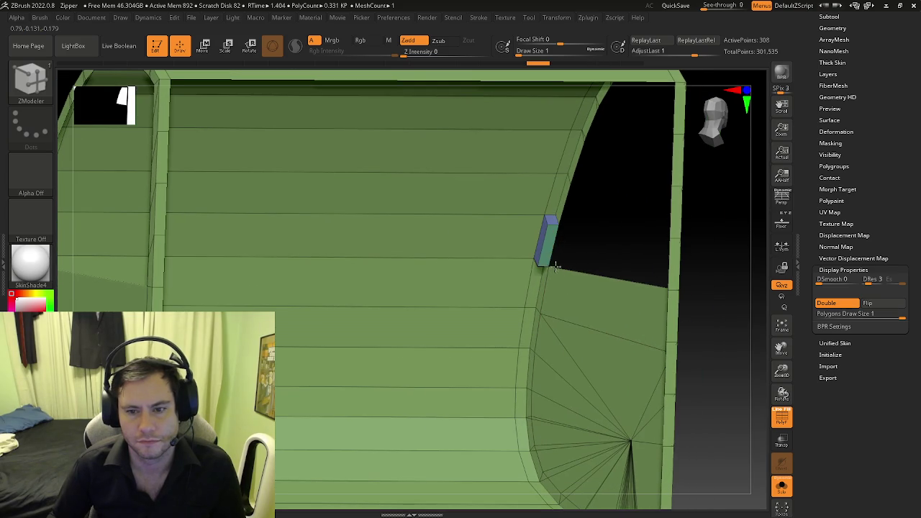
right_drag(554, 262, 477, 264)
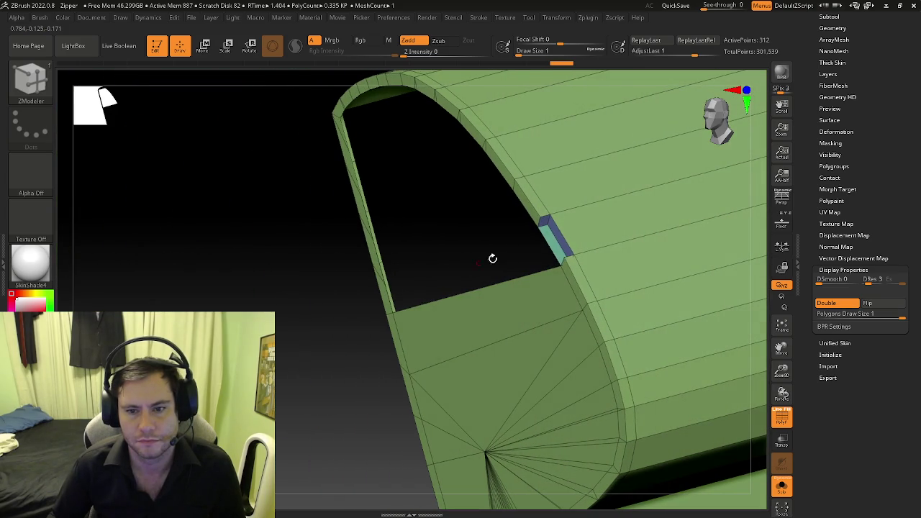
Step: QMesh a single polygon at the window edge, then undo the small pieces
drag(544, 243, 547, 239)
mouse_move(547, 240)
right_down()
mouse_move(638, 220)
mouse_move(519, 231)
mouse_move(541, 245)
mouse_move(482, 245)
right_up()
key(ctrl+z)
key(ctrl+z)
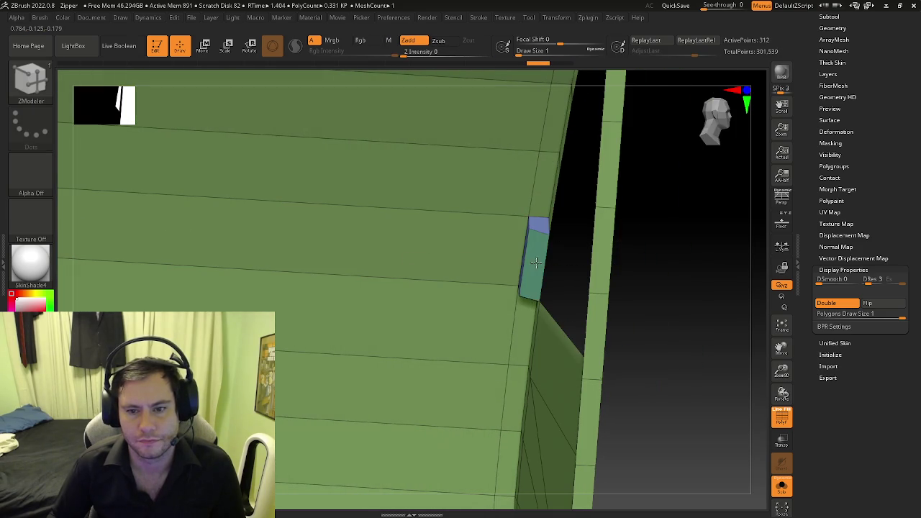
mouse_move(535, 272)
right_down()
mouse_move(504, 267)
mouse_move(531, 236)
mouse_move(481, 301)
right_up()
key(ctrl+z)
key(space)
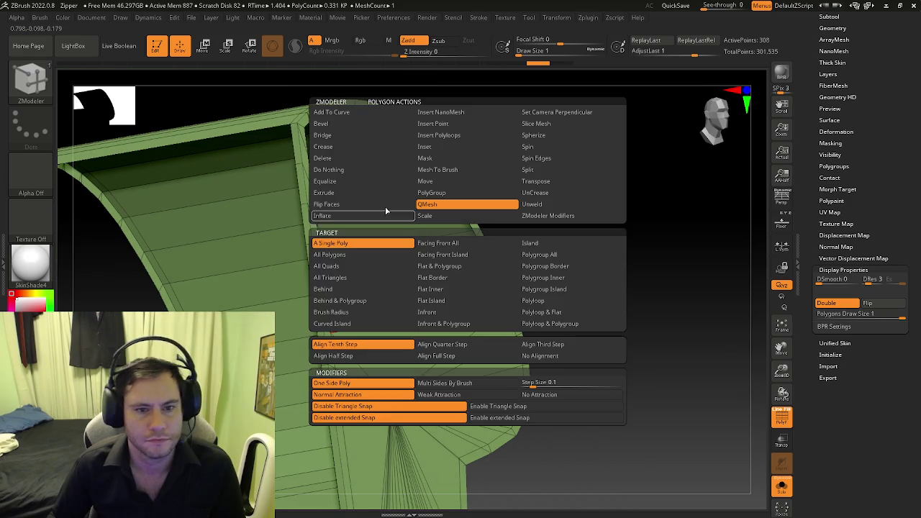
Step: Extrude the whole shell with a Flat Island target to give it thickness
click(367, 196)
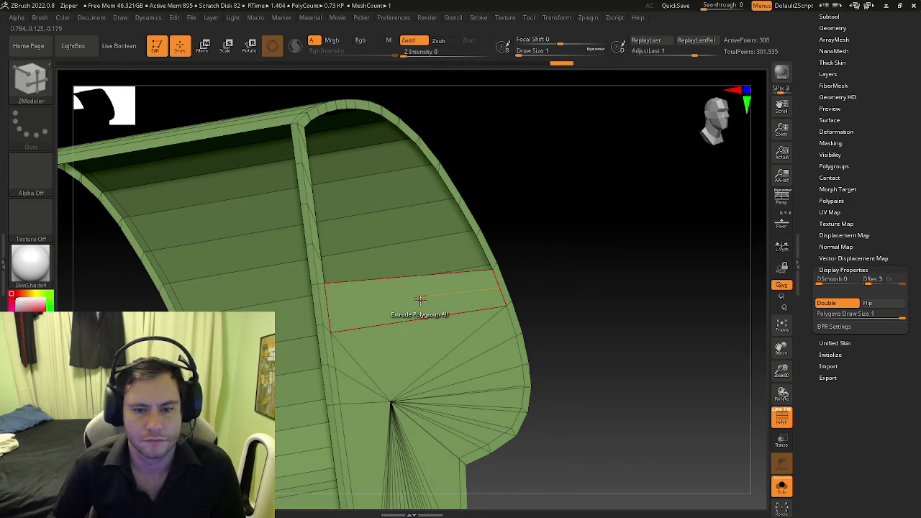
key(space)
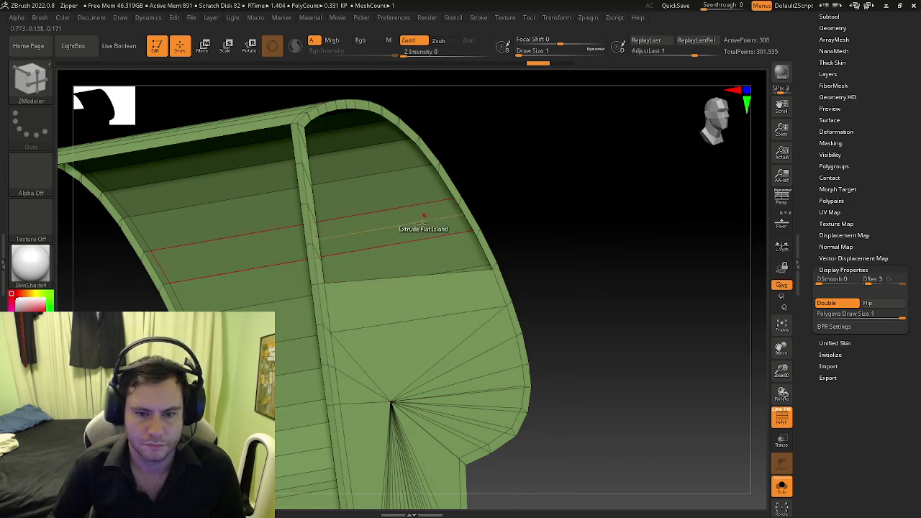
drag(408, 303, 426, 299)
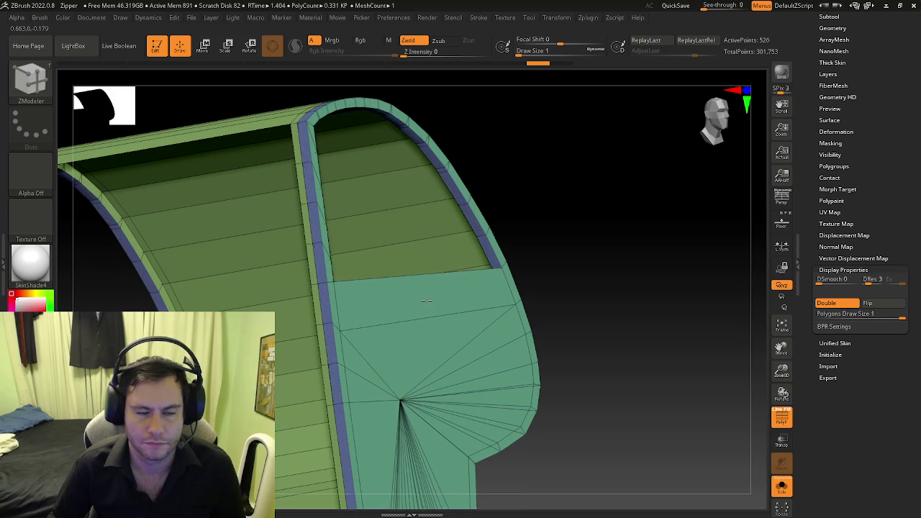
right_drag(434, 295, 442, 273)
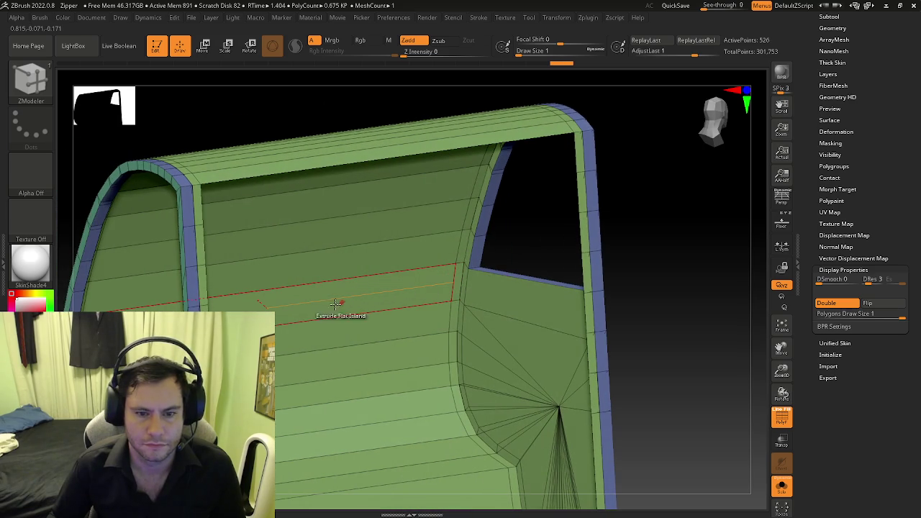
right_drag(306, 298, 302, 281)
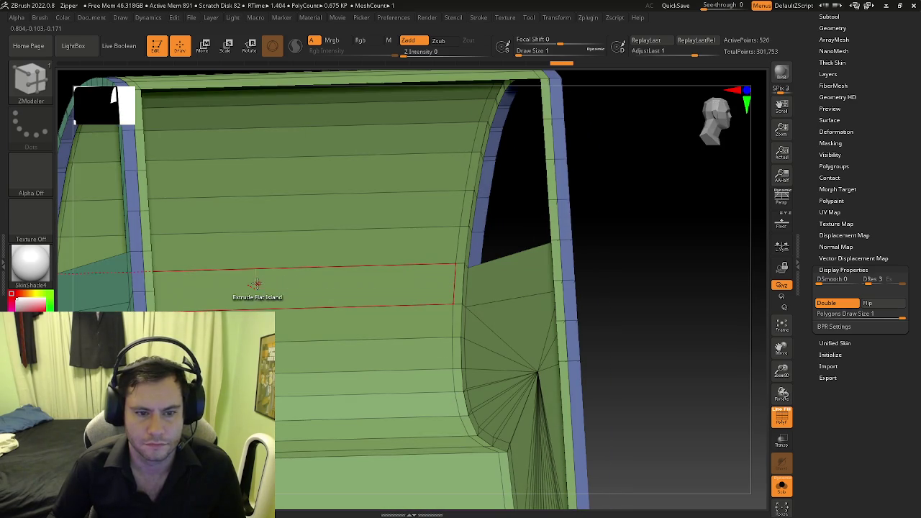
Step: Switch the extrude target to Polyloop and extrude a loop of side panels
key(space)
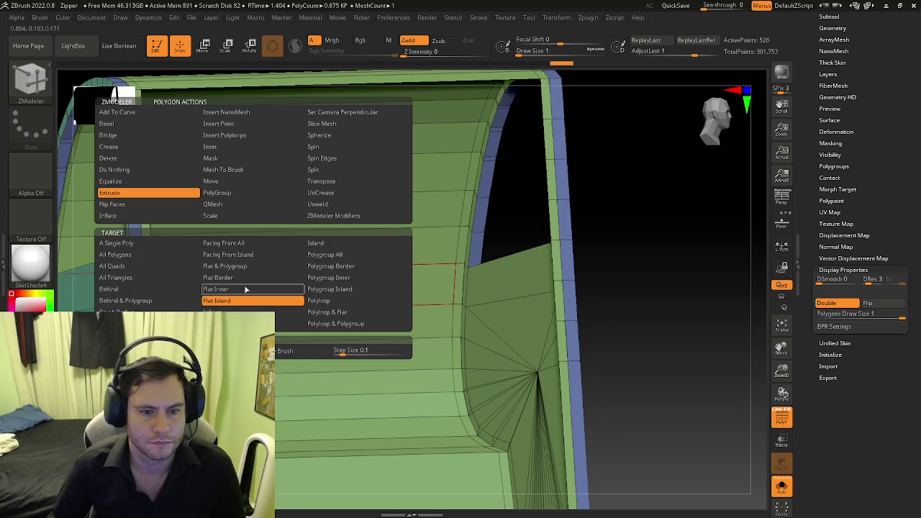
click(324, 301)
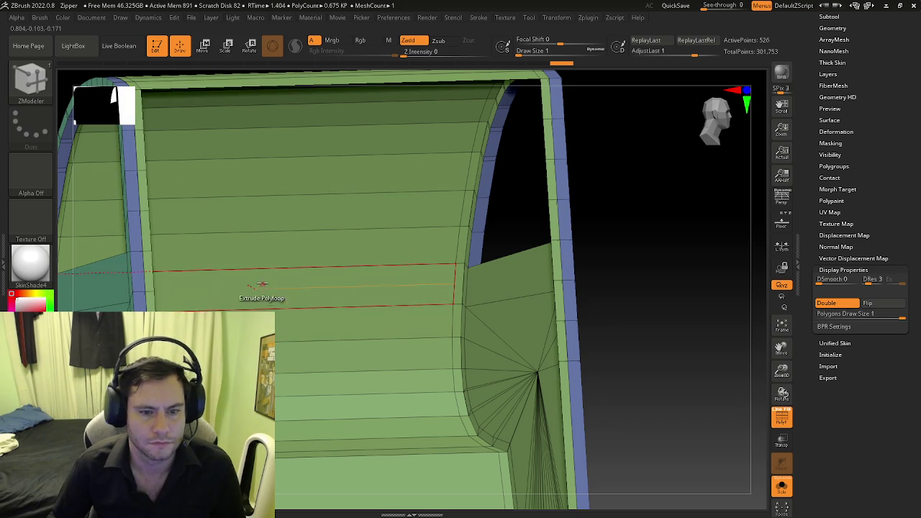
mouse_move(255, 282)
mouse_down()
mouse_move(257, 308)
mouse_move(372, 230)
mouse_up()
key(f)
mouse_move(372, 230)
right_down()
mouse_move(399, 197)
mouse_move(366, 190)
mouse_move(390, 199)
mouse_move(378, 195)
right_up()
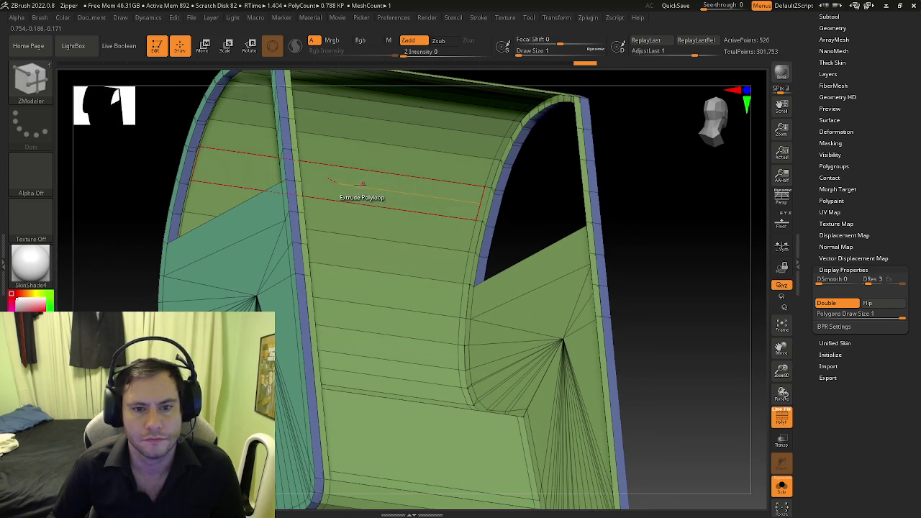
Step: Extrude a polygon loop across the top, undo it, then narrow the loop beside the window
drag(333, 189, 339, 214)
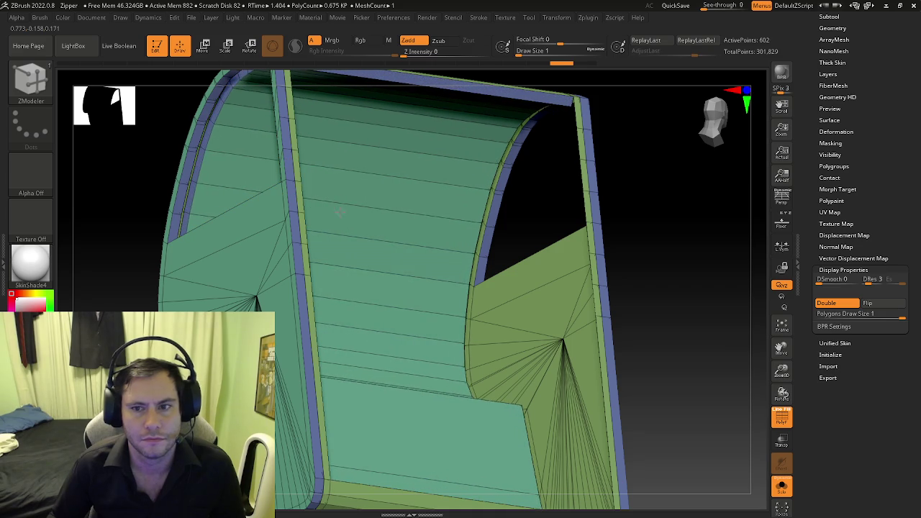
mouse_move(344, 208)
right_down()
mouse_move(407, 220)
mouse_move(354, 202)
right_up()
key(ctrl+z)
mouse_move(376, 231)
right_down()
mouse_move(370, 209)
mouse_move(400, 226)
mouse_move(354, 198)
right_up()
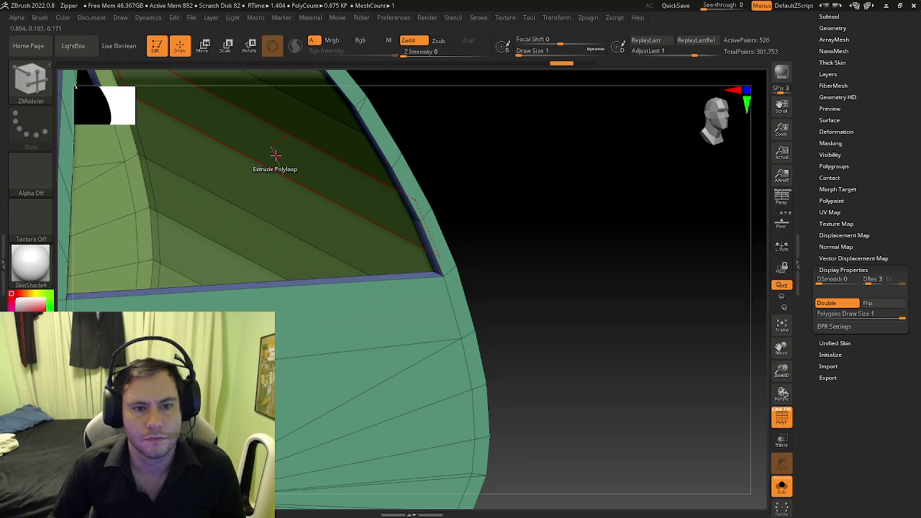
drag(276, 161, 271, 181)
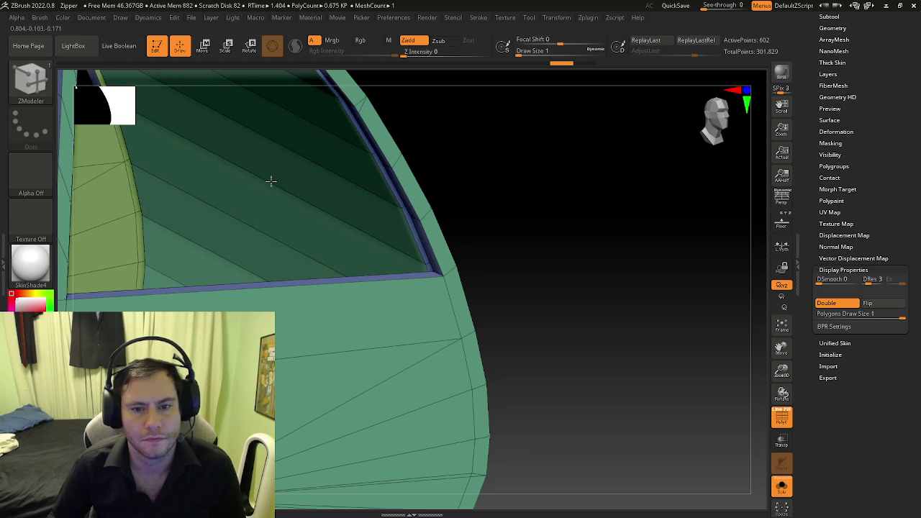
mouse_move(280, 176)
right_down()
mouse_move(303, 161)
mouse_move(329, 180)
mouse_move(360, 165)
mouse_move(396, 167)
right_up()
key(space)
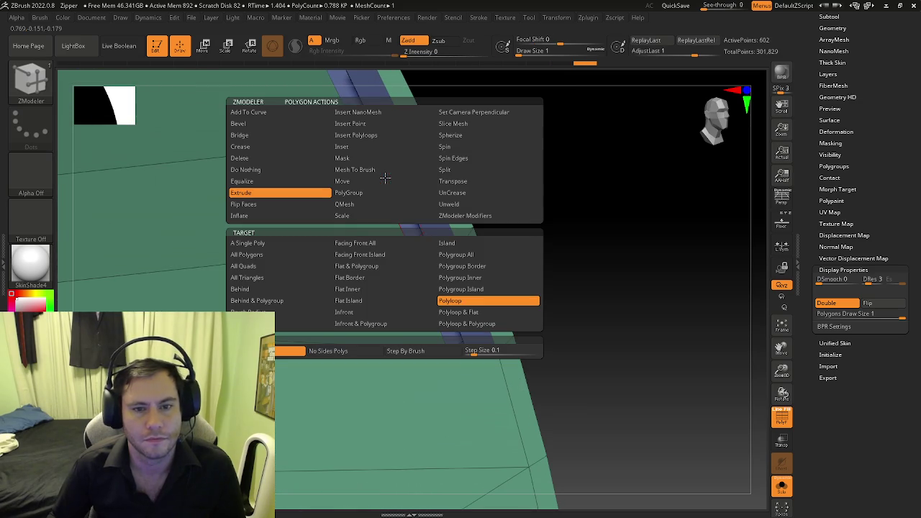
click(267, 135)
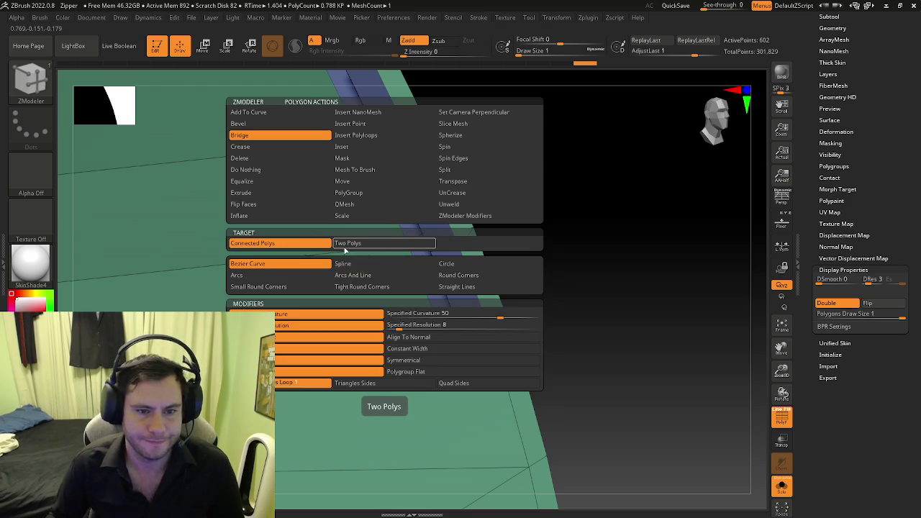
click(347, 192)
click(344, 203)
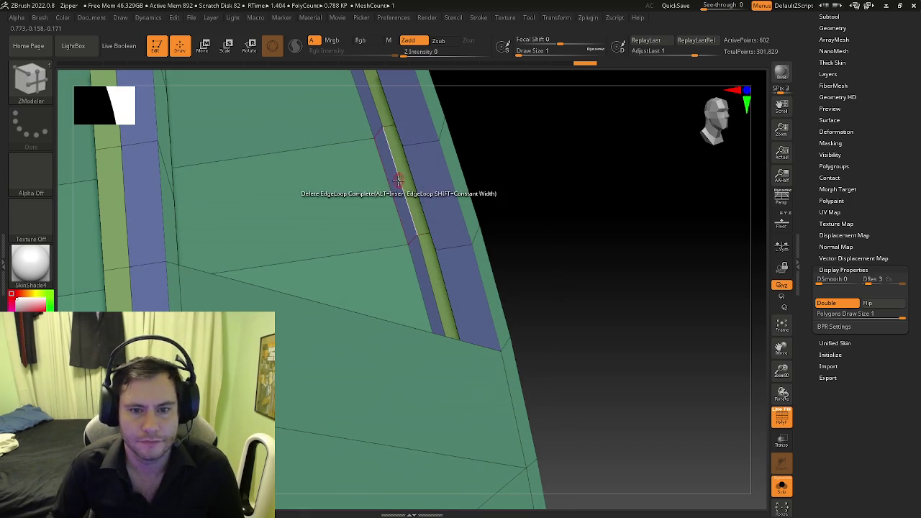
drag(458, 187, 436, 171)
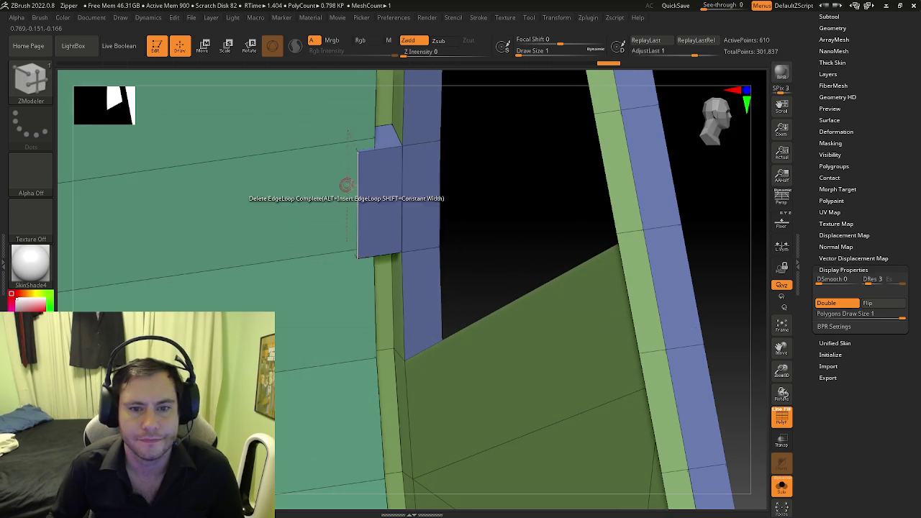
drag(347, 185, 329, 201)
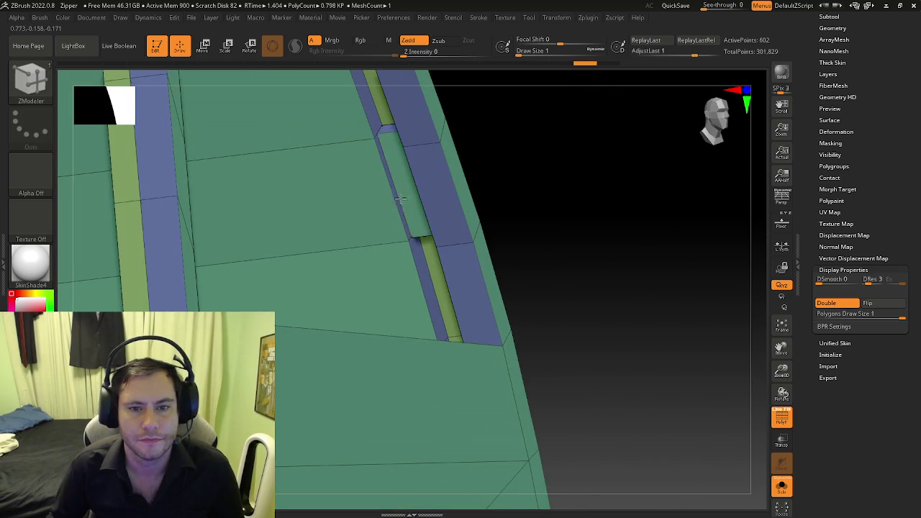
drag(401, 193, 393, 164)
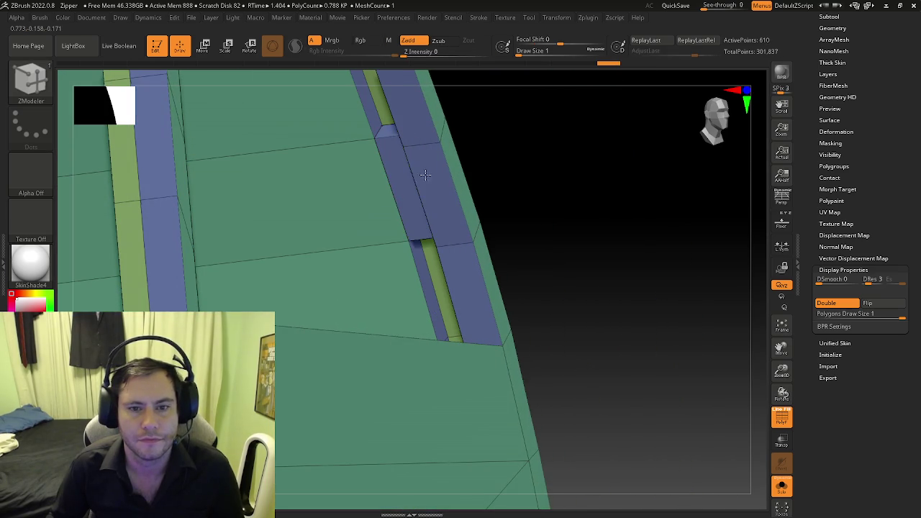
mouse_move(442, 181)
mouse_down()
mouse_move(429, 144)
mouse_move(378, 136)
mouse_up()
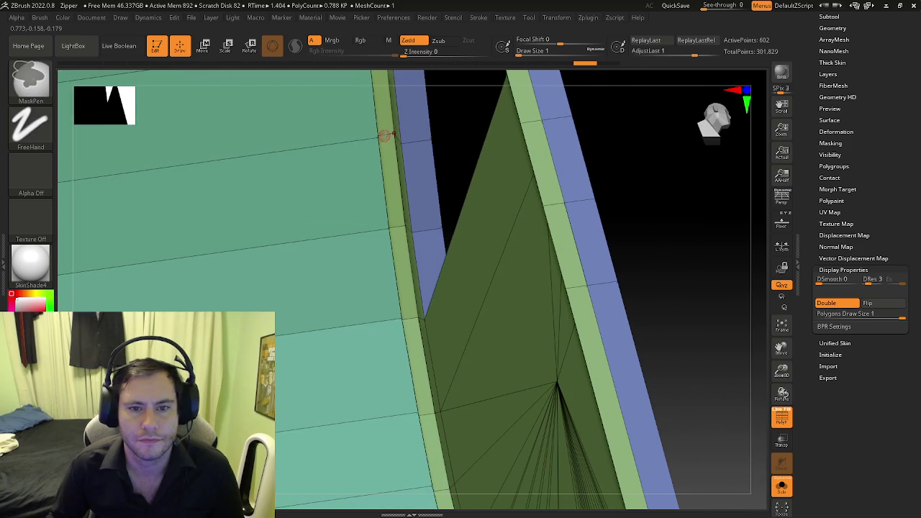
key(space)
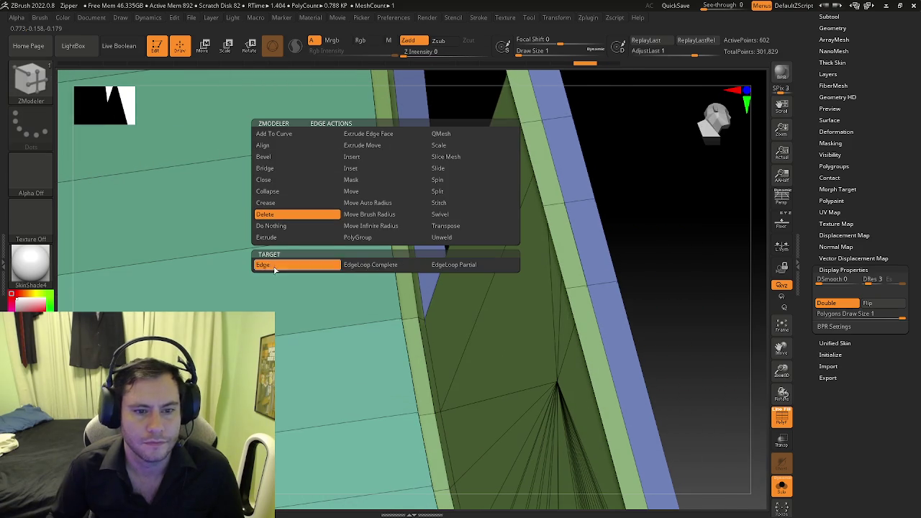
Step: Set the edge action to Delete Edge and orbit in on the side panel seam
click(272, 266)
mouse_move(386, 136)
mouse_down()
mouse_move(390, 159)
mouse_move(255, 150)
mouse_move(288, 152)
mouse_up()
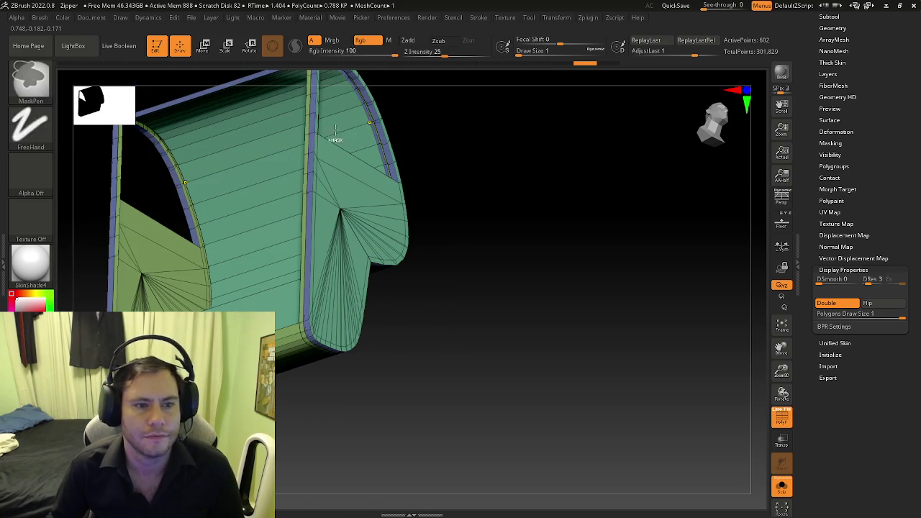
drag(195, 220, 268, 216)
mouse_move(268, 216)
ctrl+right_down()
mouse_move(467, 188)
mouse_move(423, 135)
ctrl+right_up()
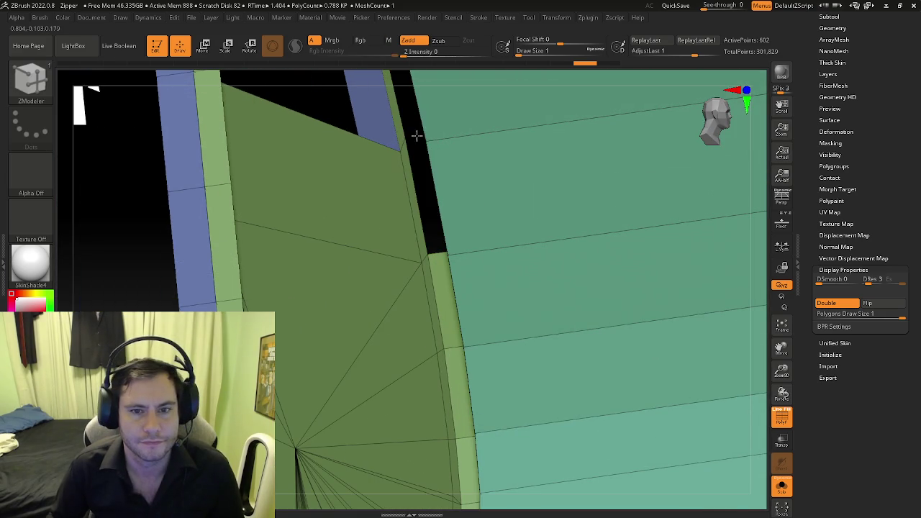
mouse_move(439, 257)
right_down()
mouse_move(401, 230)
mouse_move(427, 305)
mouse_move(426, 237)
right_up()
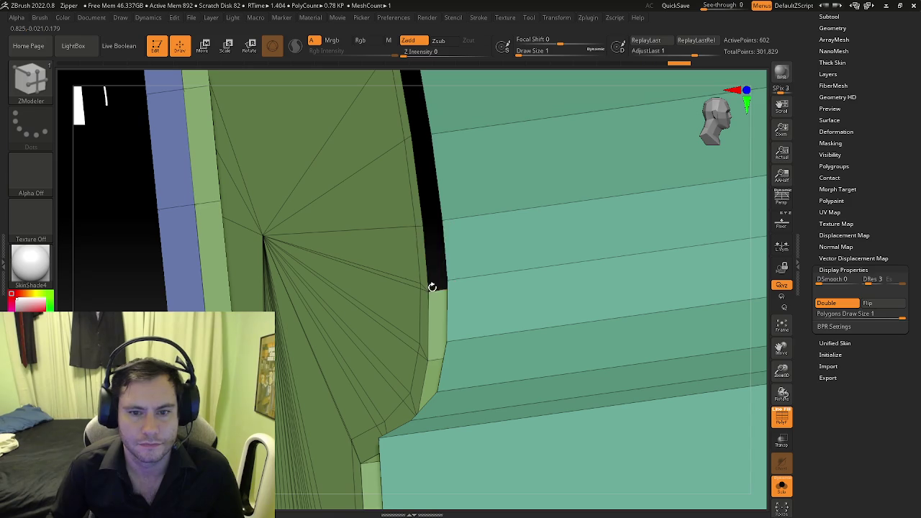
right_drag(434, 269, 447, 181)
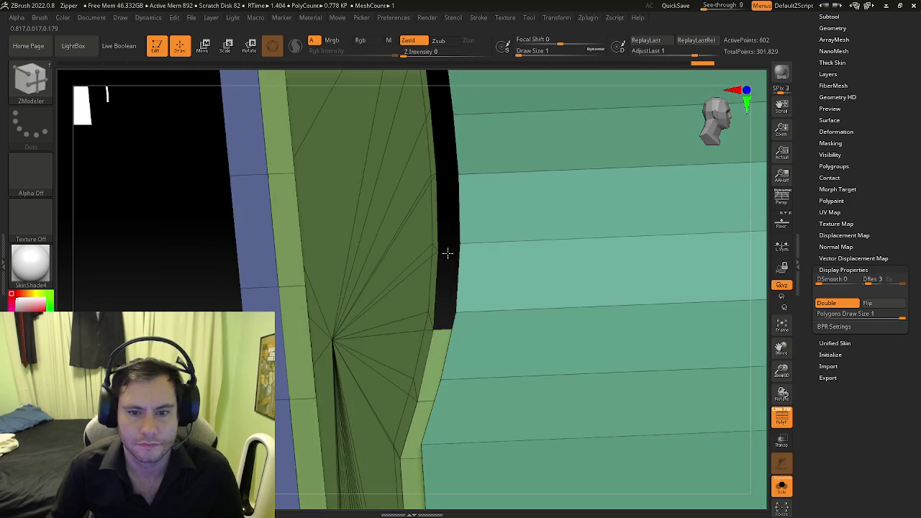
mouse_move(452, 317)
right_down()
mouse_move(455, 285)
mouse_move(446, 305)
mouse_move(420, 284)
right_up()
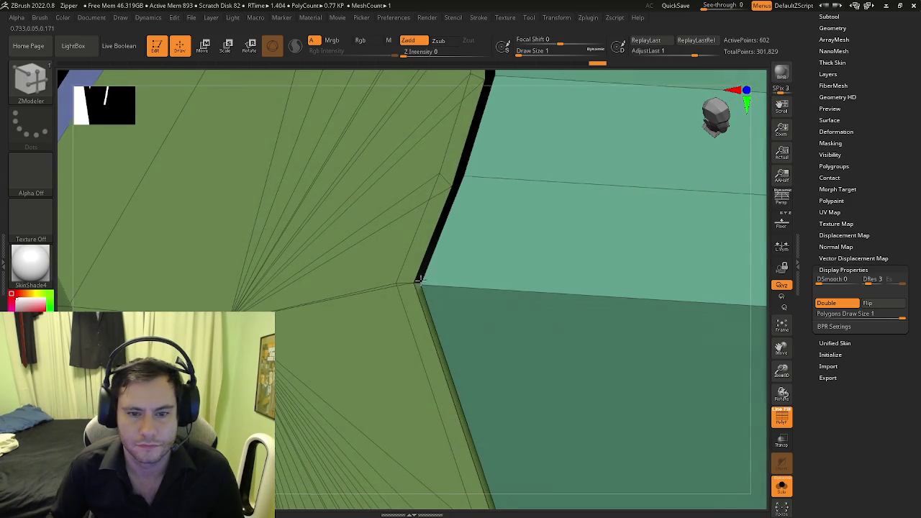
right_drag(432, 321, 490, 326)
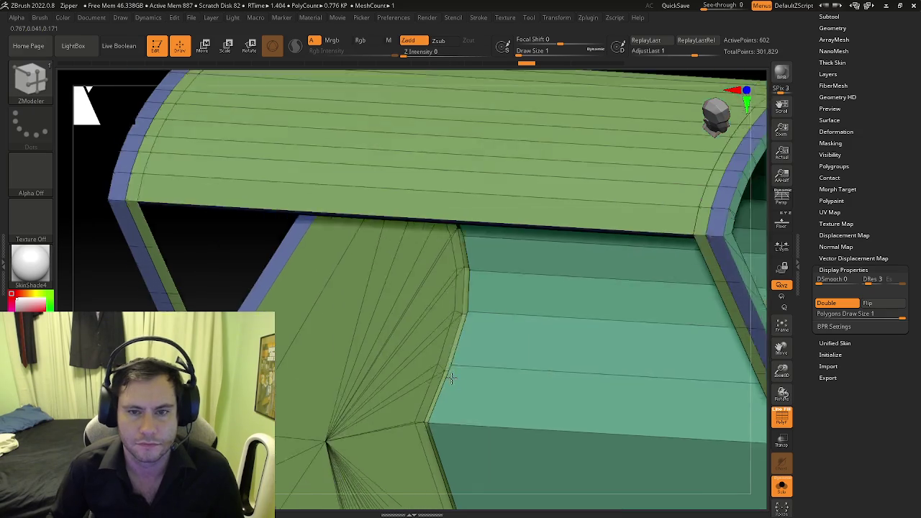
right_drag(465, 196, 469, 261)
right_drag(446, 186, 447, 190)
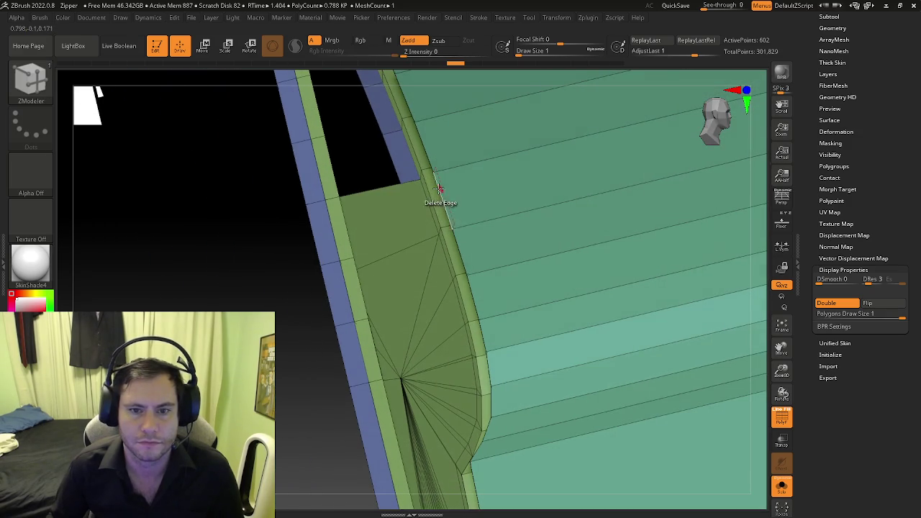
Step: Delete the thin polyloop along the panel edge, then switch off double-sided display
key(space)
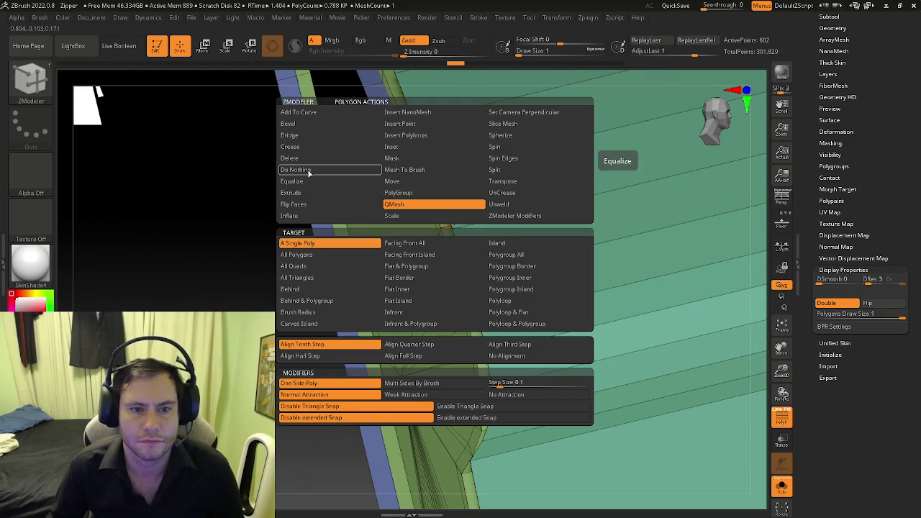
click(302, 159)
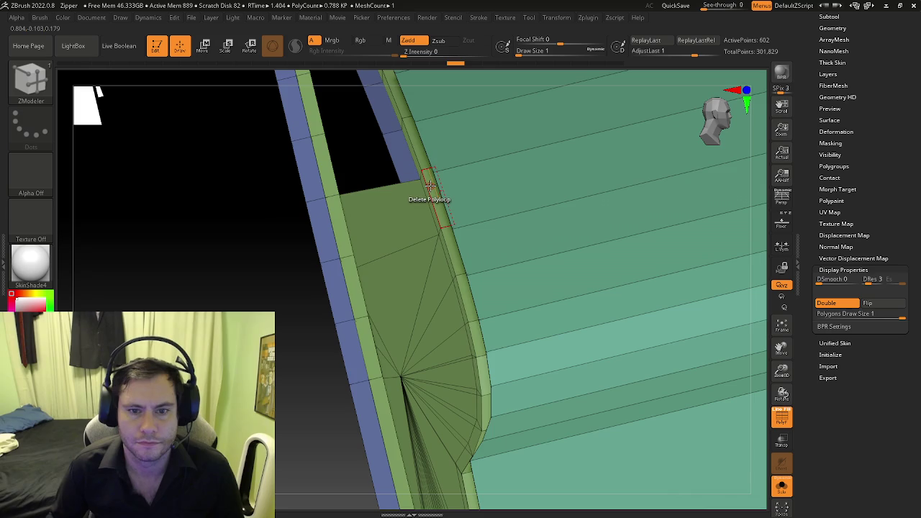
click(430, 186)
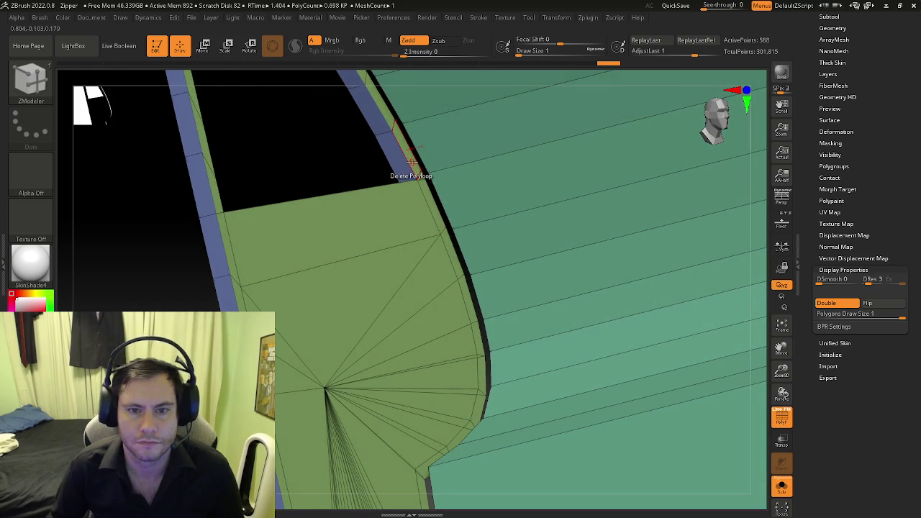
mouse_move(421, 174)
mouse_down()
mouse_move(487, 281)
mouse_move(416, 253)
mouse_move(431, 191)
mouse_up()
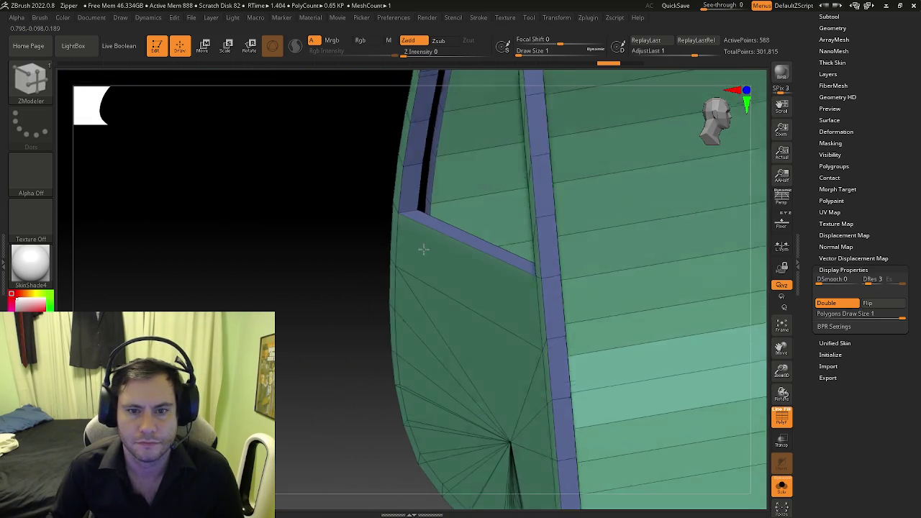
mouse_move(431, 171)
mouse_down()
mouse_move(425, 153)
mouse_move(508, 205)
mouse_up()
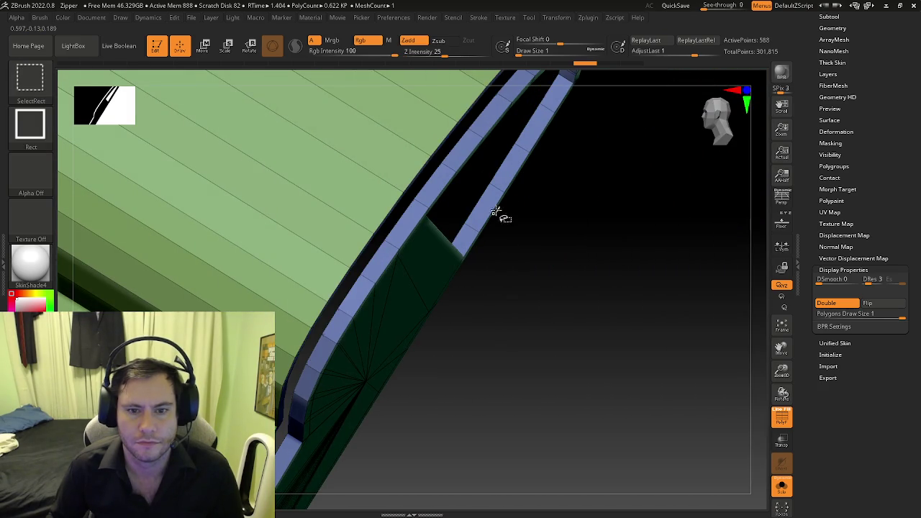
mouse_move(452, 216)
mouse_down()
mouse_move(389, 172)
mouse_move(348, 173)
mouse_move(319, 196)
mouse_move(339, 252)
mouse_move(438, 170)
mouse_move(487, 185)
mouse_move(487, 130)
mouse_move(534, 221)
mouse_move(597, 139)
mouse_move(515, 244)
mouse_move(557, 226)
mouse_move(551, 263)
mouse_move(564, 251)
mouse_up()
key(ctrl)
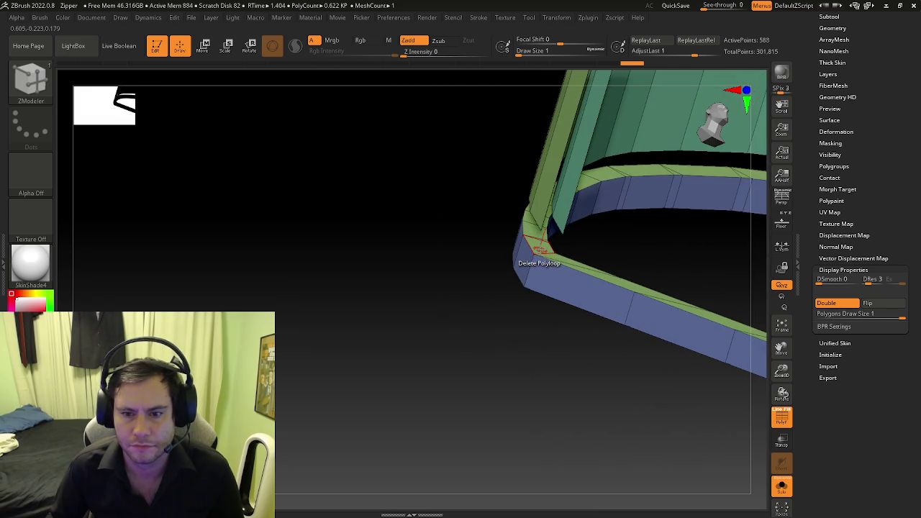
mouse_move(540, 248)
mouse_down()
mouse_move(468, 252)
mouse_move(611, 238)
mouse_move(626, 225)
mouse_move(615, 231)
mouse_move(605, 218)
mouse_move(648, 237)
mouse_up()
click(828, 305)
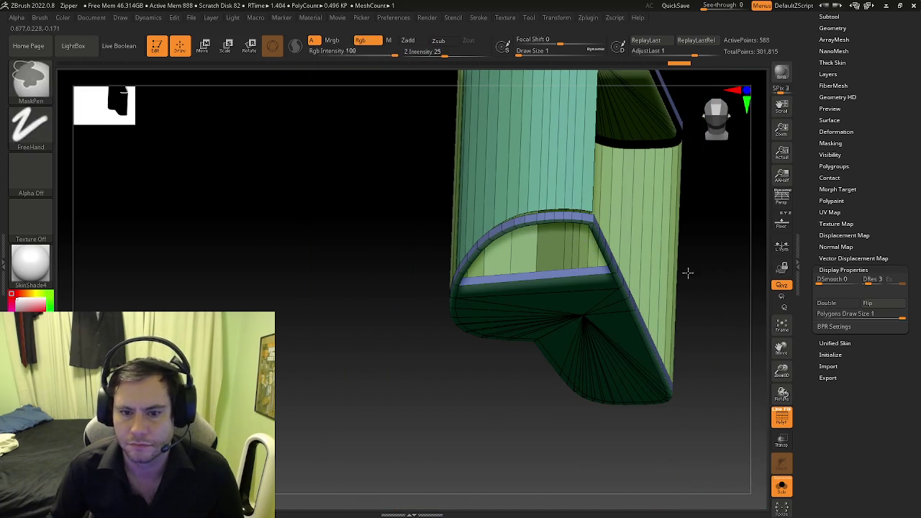
Step: Flip the normals twice and toggle Double, leaving double-sided display off
click(868, 303)
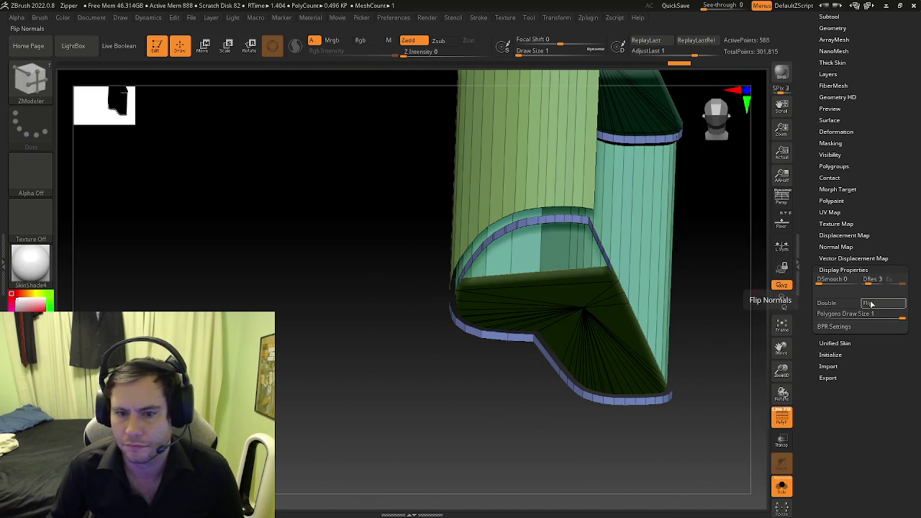
click(828, 305)
mouse_move(619, 275)
mouse_down()
mouse_move(642, 329)
mouse_move(454, 326)
mouse_move(401, 339)
mouse_move(377, 213)
mouse_move(504, 288)
mouse_up()
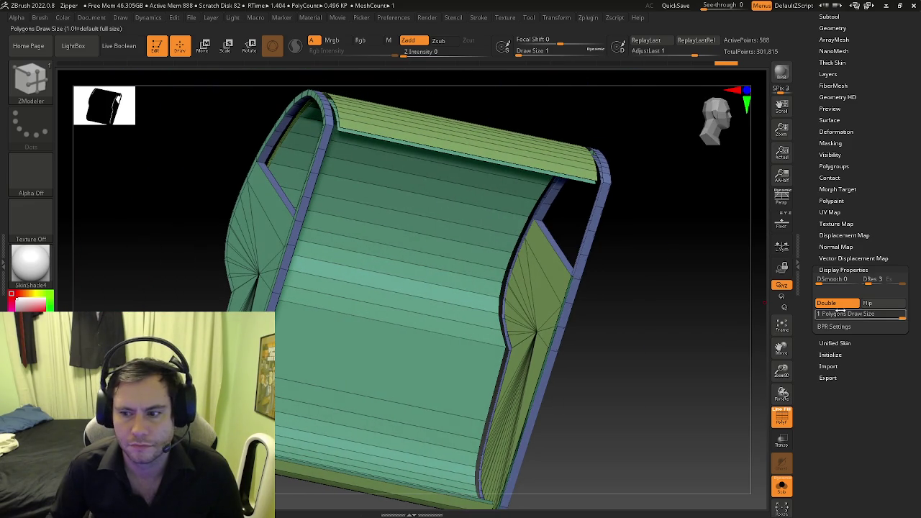
click(868, 303)
click(828, 303)
mouse_move(668, 314)
mouse_down()
mouse_move(627, 310)
mouse_move(653, 303)
mouse_move(646, 312)
mouse_move(405, 164)
mouse_move(404, 127)
mouse_move(385, 247)
mouse_move(394, 191)
mouse_move(436, 175)
mouse_move(461, 180)
mouse_move(354, 115)
mouse_move(401, 348)
mouse_move(383, 400)
mouse_up()
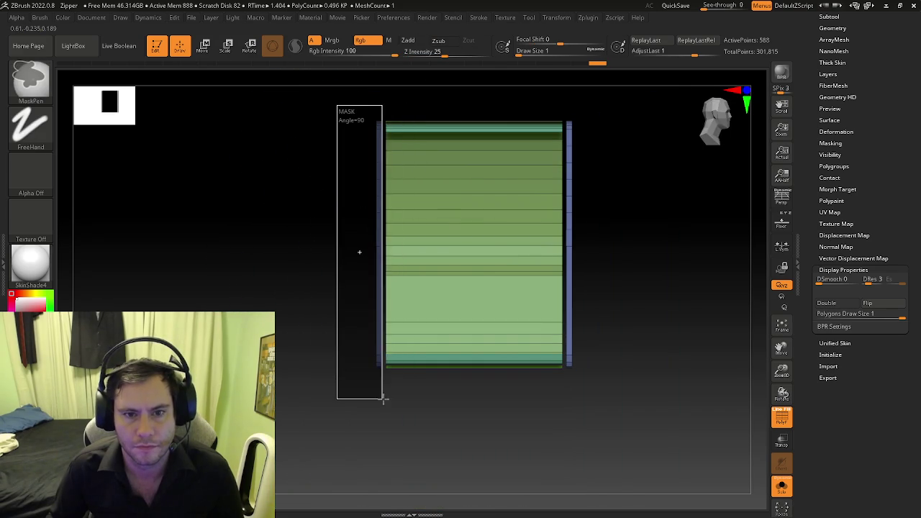
Step: Flip the cabin mesh's faces and flip them back, checking from oblique views
click(867, 303)
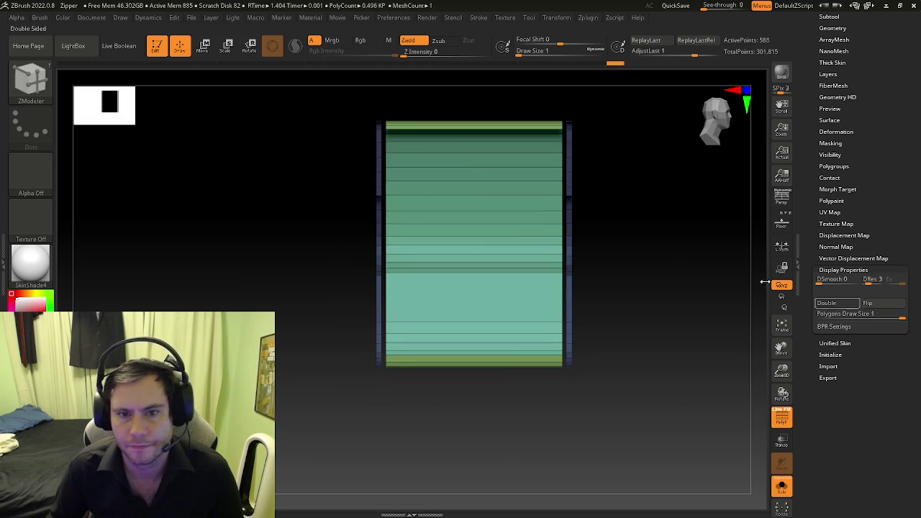
mouse_move(456, 226)
ctrl+right_down()
mouse_move(489, 230)
mouse_move(523, 251)
mouse_move(480, 231)
mouse_move(504, 288)
ctrl+right_up()
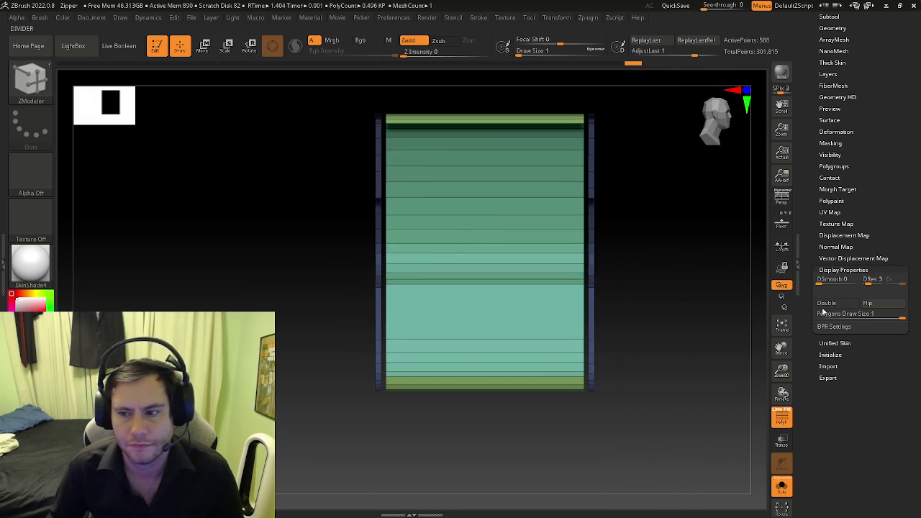
click(869, 305)
right_drag(580, 220, 619, 216)
Step: Split unmasked points into a new shell subtool and flip its faces outward
click(830, 16)
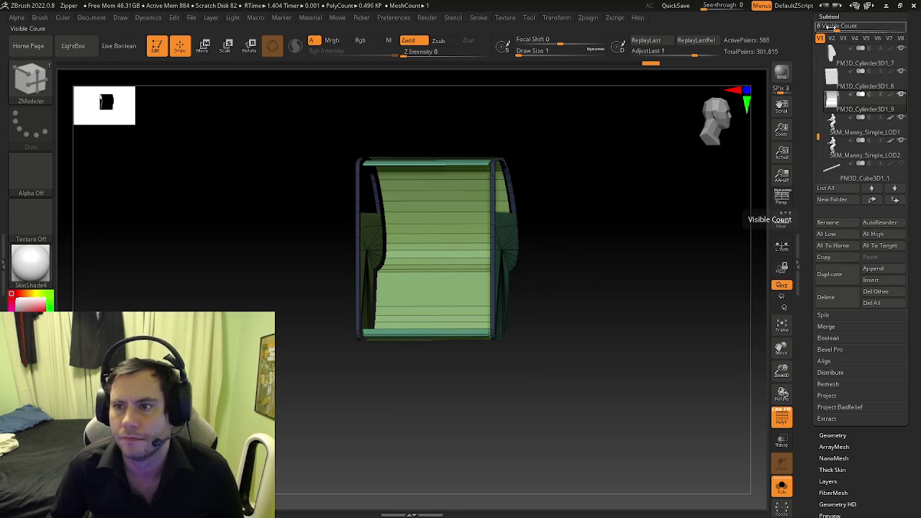
click(824, 315)
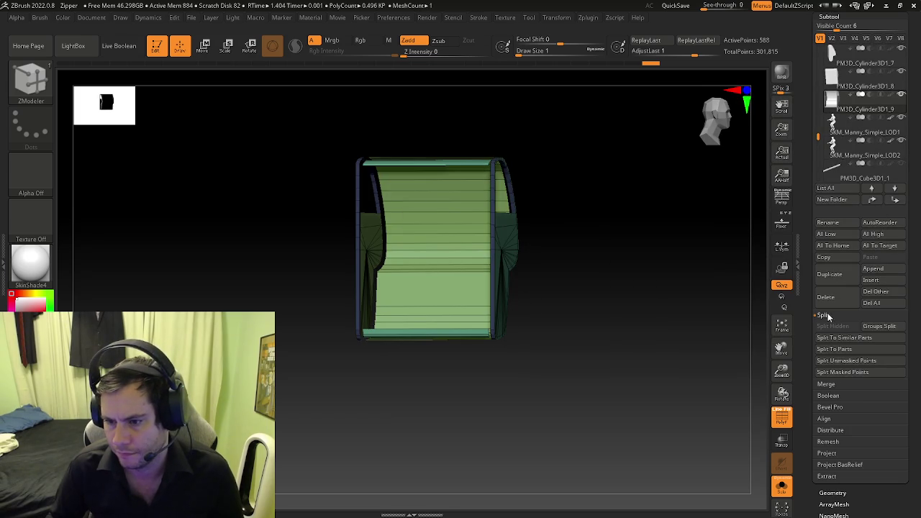
click(848, 363)
click(857, 133)
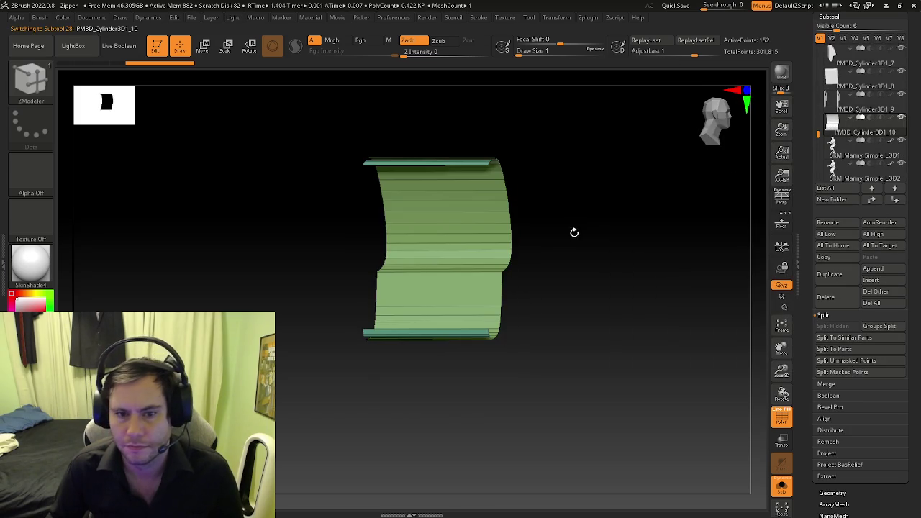
scroll(806, 392, down, 5)
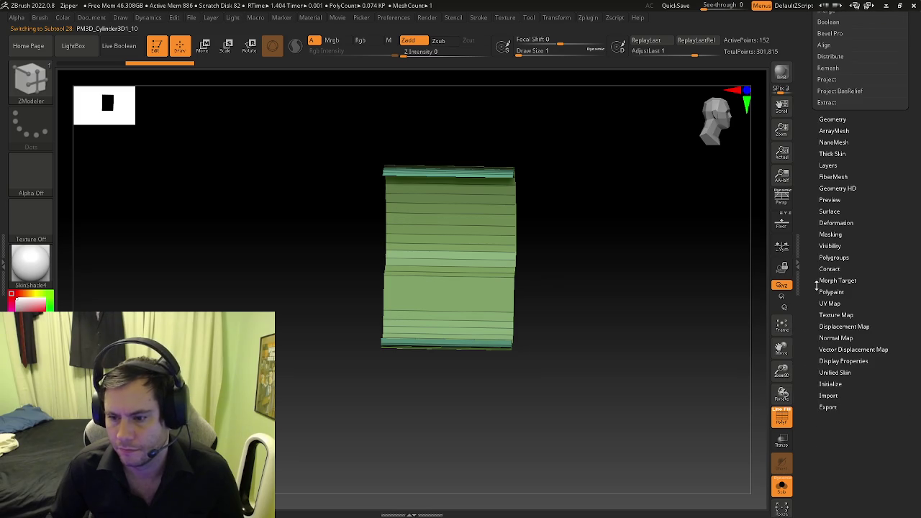
click(835, 360)
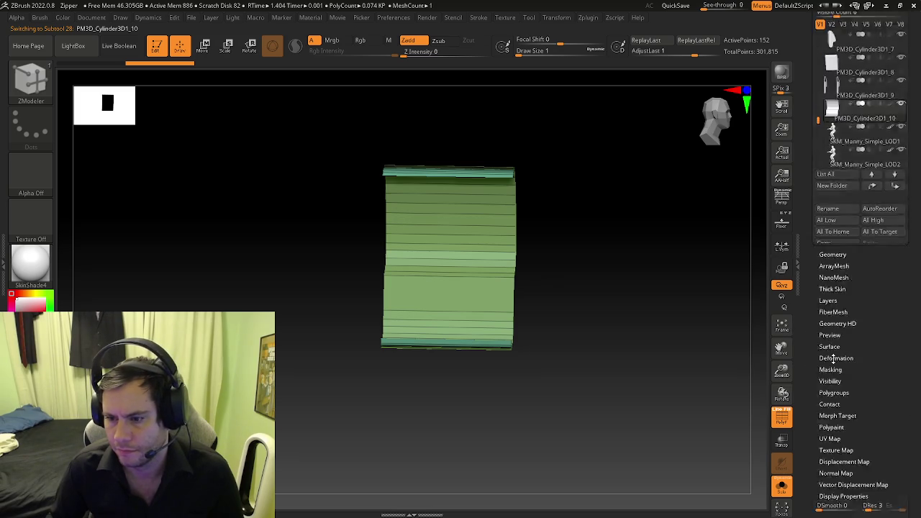
click(871, 306)
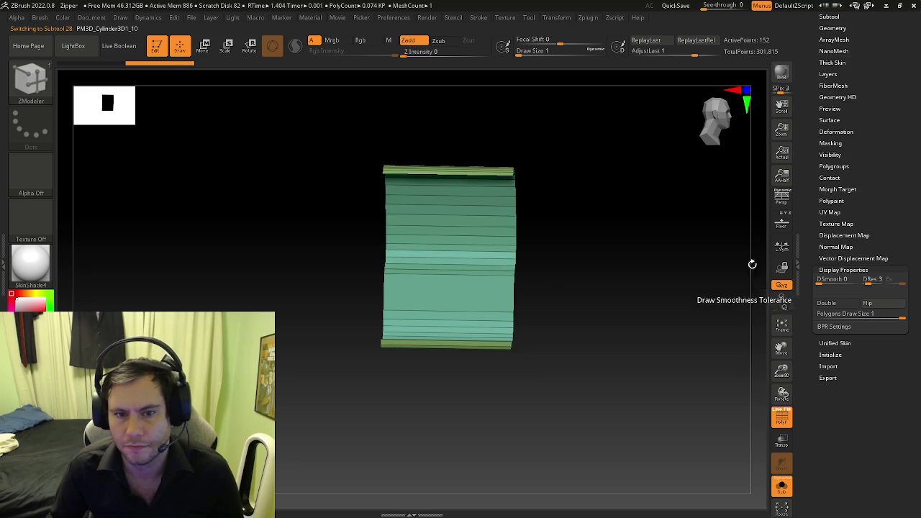
scroll(819, 249, up, 2)
scroll(819, 251, up, 2)
Step: Select the Cylinder3D1_9 side panels subtool and run MergeDown
click(830, 223)
click(835, 134)
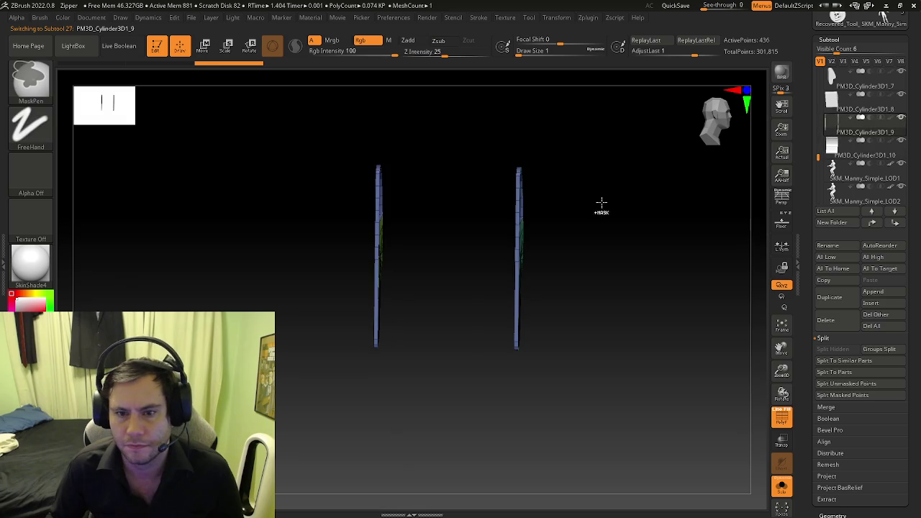
mouse_move(606, 277)
mouse_down()
mouse_move(588, 283)
mouse_move(578, 269)
mouse_move(598, 273)
mouse_up()
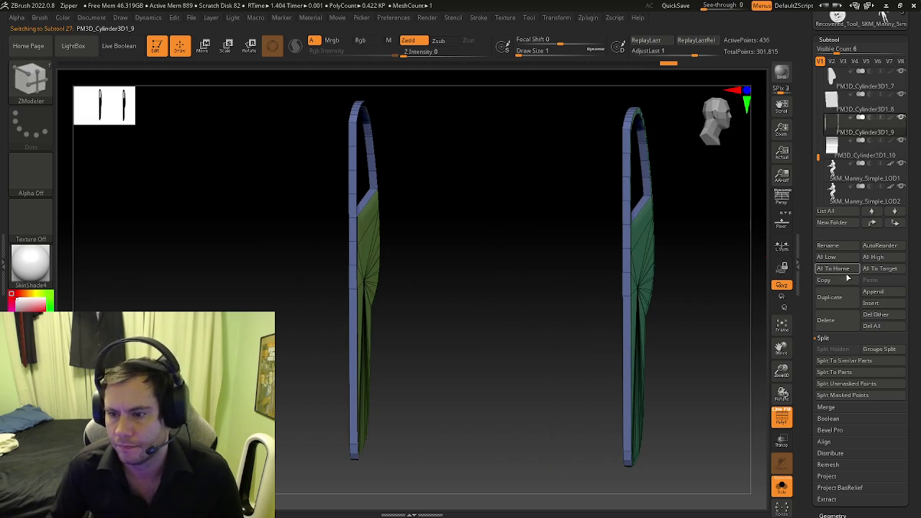
click(825, 408)
click(836, 362)
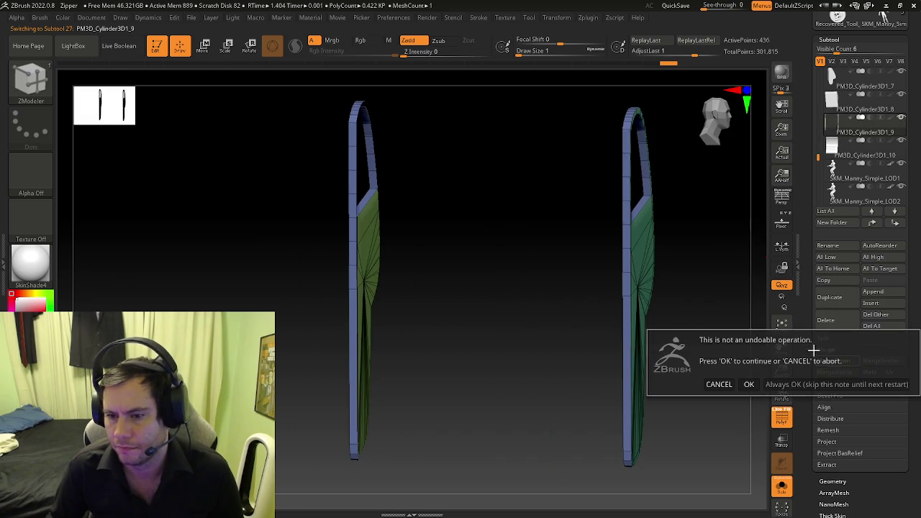
Step: Confirm the merge and set the edge action to Bridge with Two Holes target
click(750, 385)
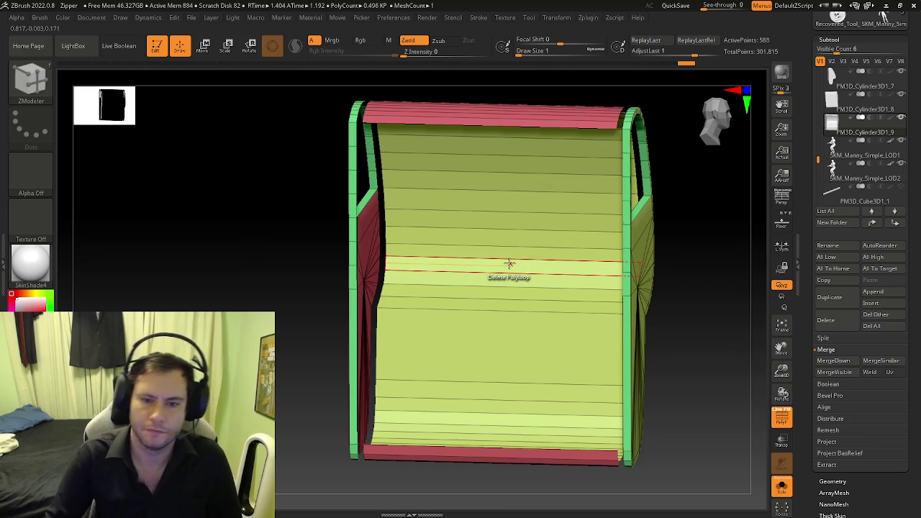
mouse_move(510, 263)
right_down()
mouse_move(475, 232)
mouse_move(438, 233)
right_up()
scroll(437, 233, up, 5)
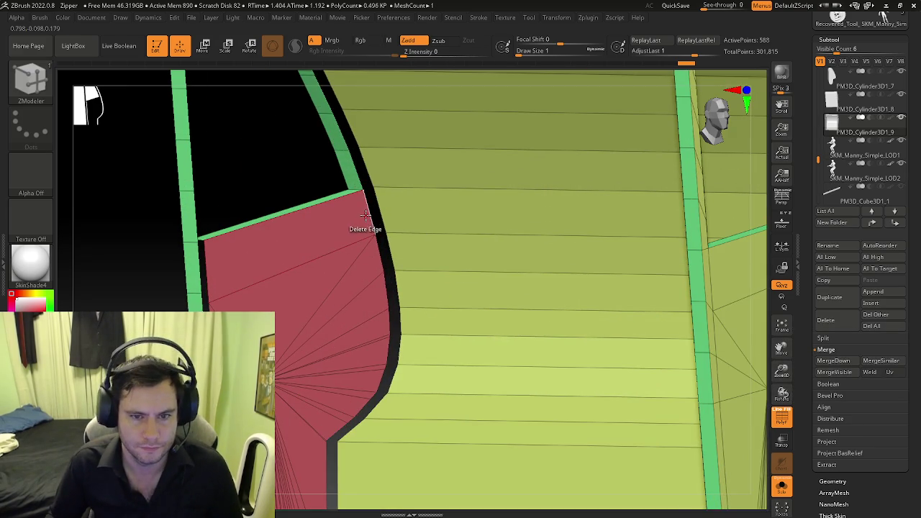
key(space)
click(271, 229)
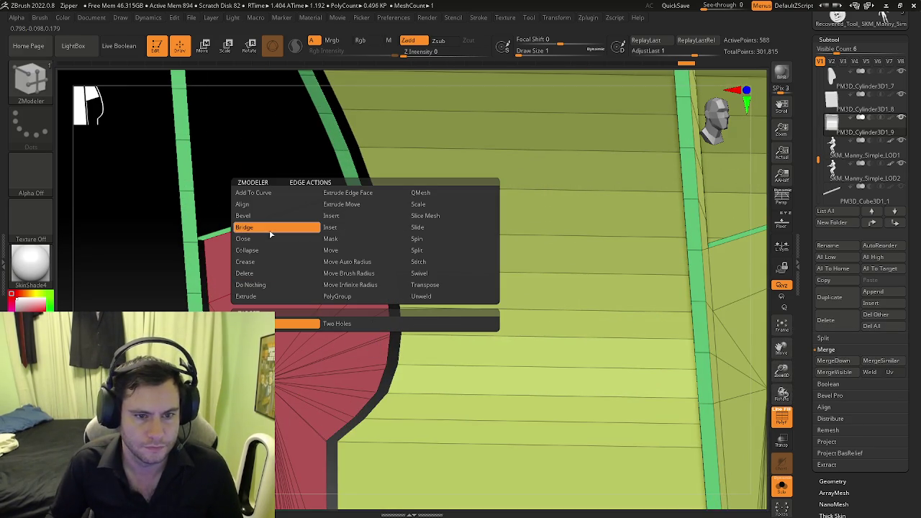
click(315, 328)
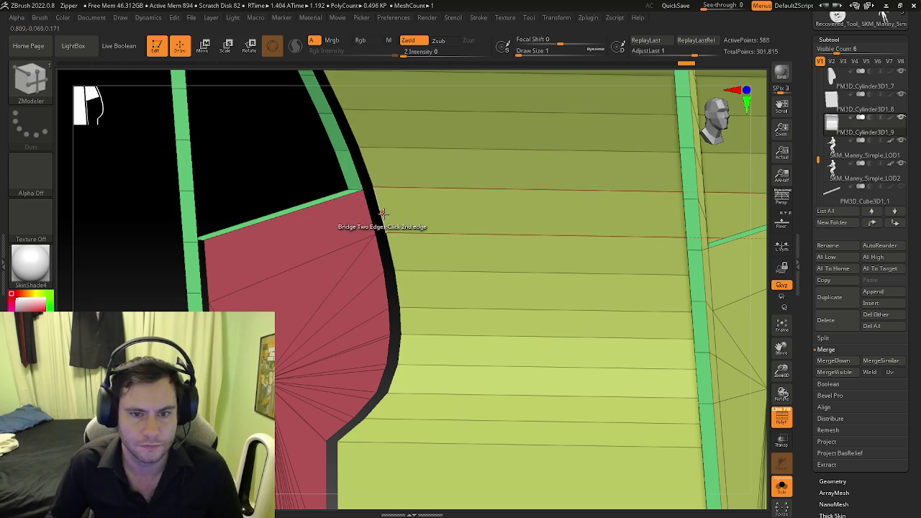
Step: Orbit along the curved side frame rim to inspect the gaps to bridge
mouse_move(436, 214)
right_down()
mouse_move(420, 210)
mouse_move(427, 209)
mouse_move(419, 261)
mouse_move(392, 240)
mouse_move(373, 200)
right_up()
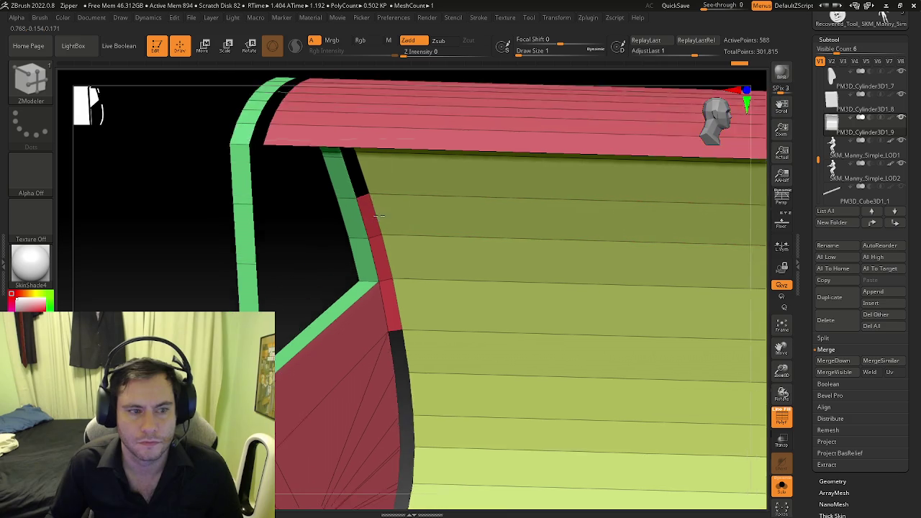
mouse_move(363, 147)
right_down()
mouse_move(363, 177)
mouse_move(349, 156)
mouse_move(358, 144)
mouse_move(343, 132)
mouse_move(358, 253)
right_up()
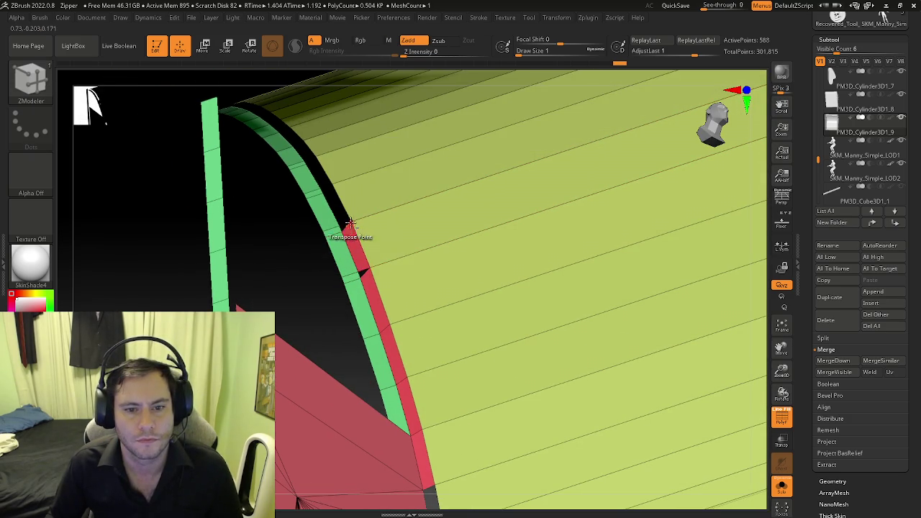
right_drag(350, 222, 348, 219)
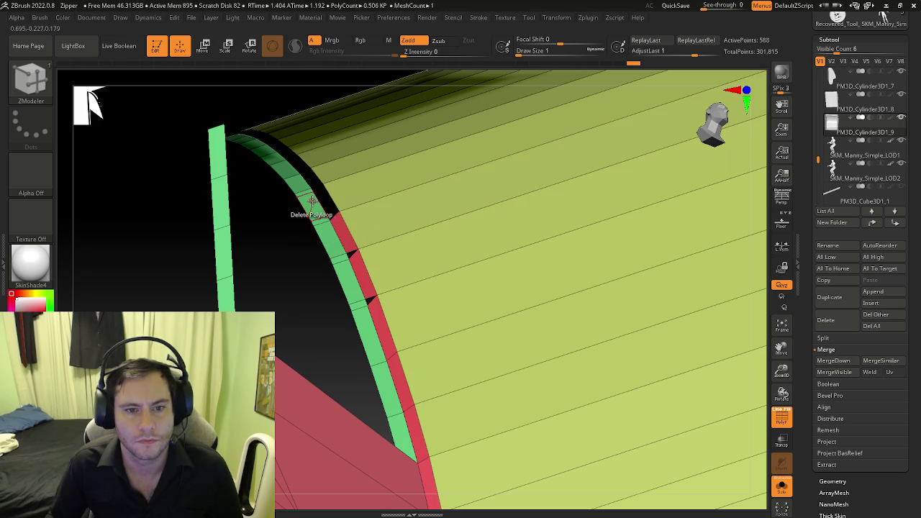
mouse_move(333, 195)
right_down()
mouse_move(340, 216)
mouse_move(327, 265)
mouse_move(317, 234)
right_up()
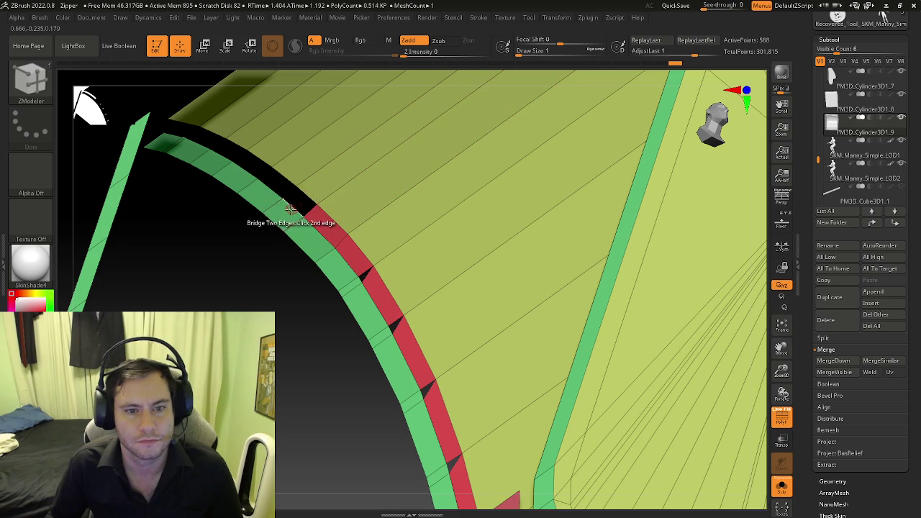
right_drag(283, 171, 326, 189)
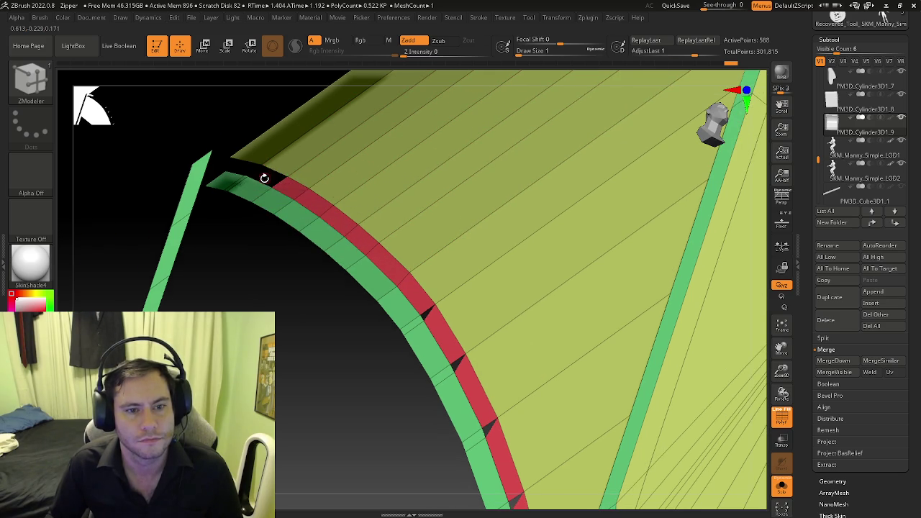
mouse_move(259, 179)
right_down()
mouse_move(342, 214)
mouse_move(370, 251)
mouse_move(372, 278)
mouse_move(368, 208)
mouse_move(386, 175)
mouse_move(372, 218)
mouse_move(374, 267)
mouse_move(314, 216)
right_up()
right_drag(286, 257, 290, 253)
Step: Bridge the first rim edges to the side wall, closing the nearest gaps along the lower edge
right_drag(357, 167, 426, 323)
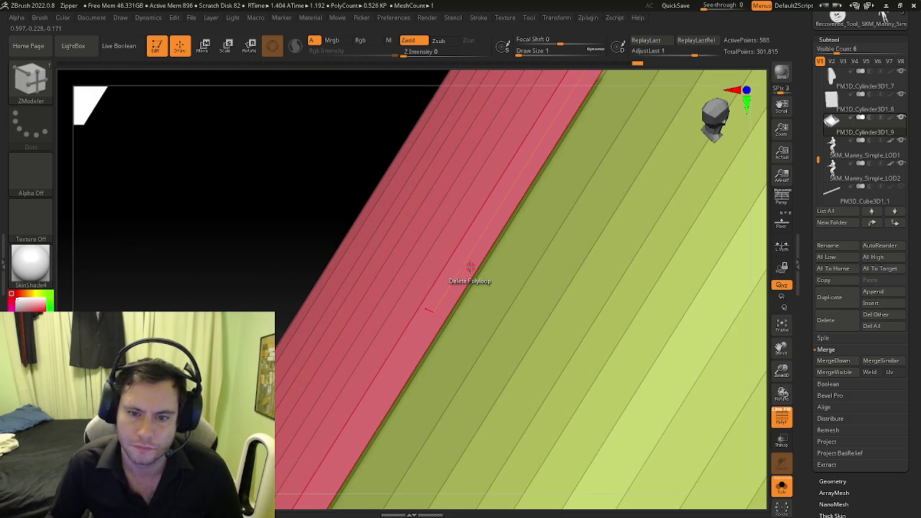
mouse_move(475, 266)
right_down()
mouse_move(480, 239)
mouse_move(526, 269)
mouse_move(439, 198)
mouse_move(482, 222)
mouse_move(570, 192)
mouse_move(487, 232)
right_up()
mouse_move(446, 387)
right_down()
mouse_move(464, 320)
mouse_move(442, 305)
mouse_move(564, 376)
right_up()
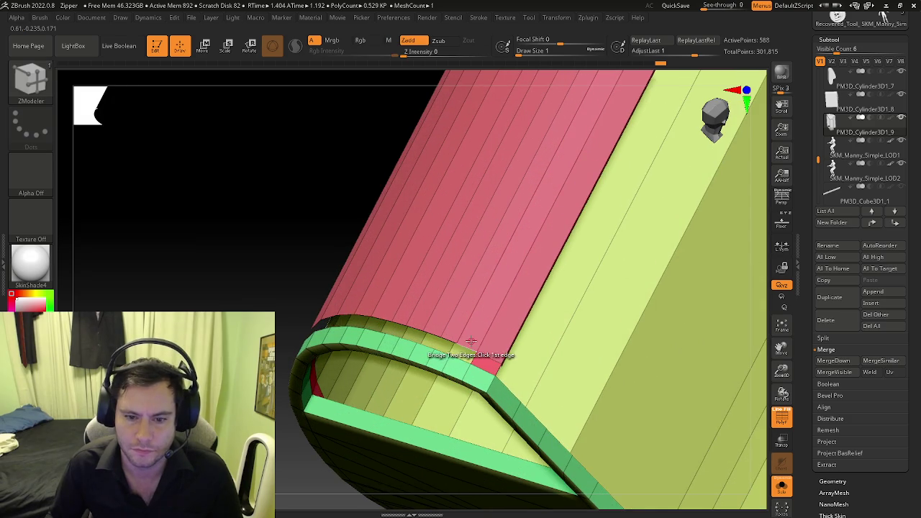
click(455, 358)
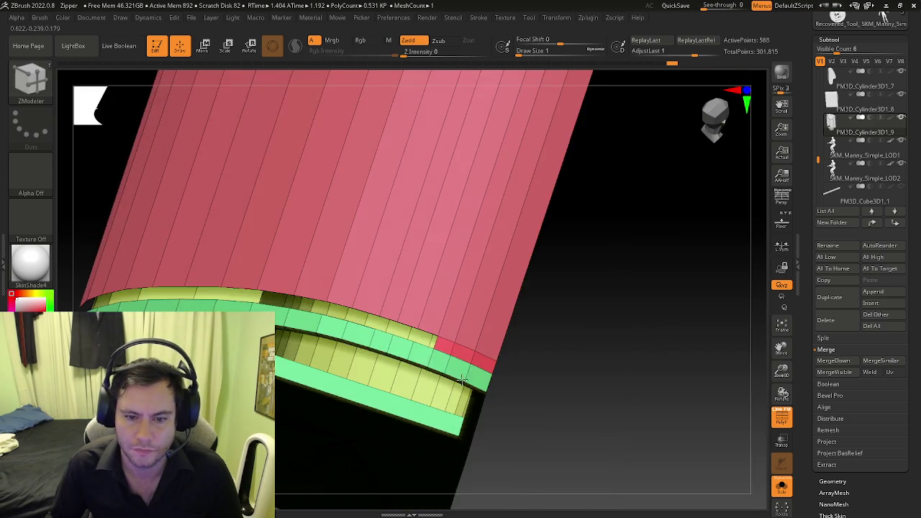
right_drag(441, 352, 431, 331)
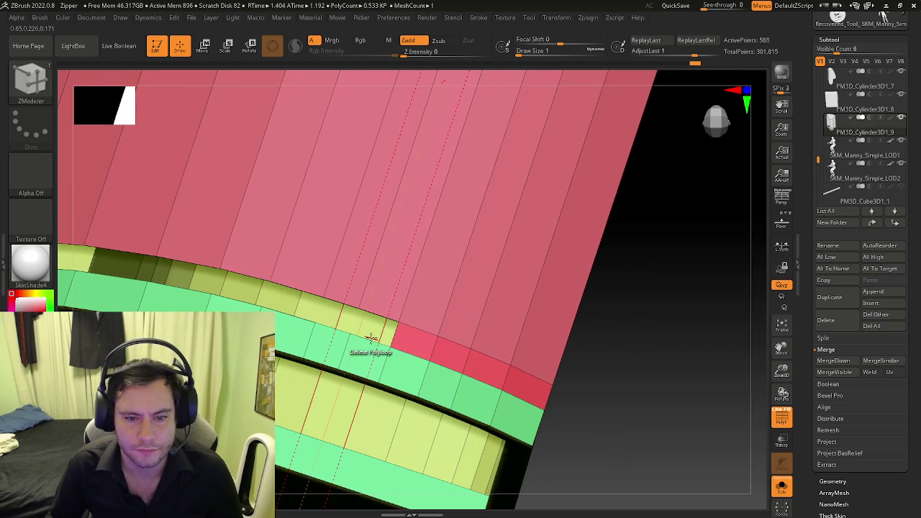
click(378, 315)
right_drag(379, 314, 425, 312)
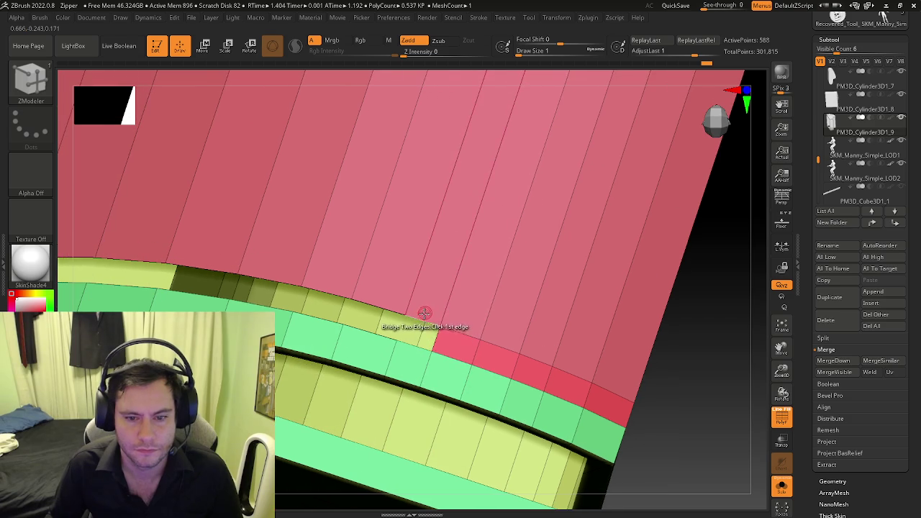
click(407, 346)
click(383, 294)
right_drag(383, 294, 418, 297)
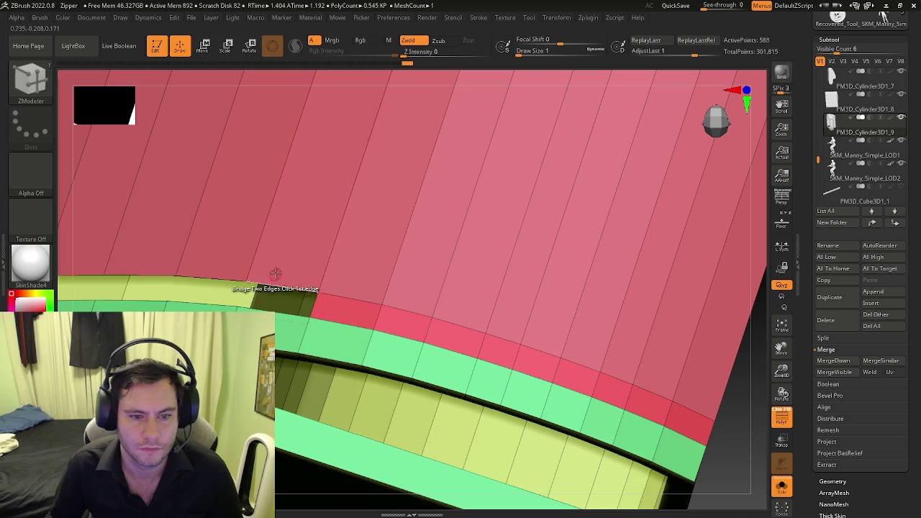
click(279, 316)
Step: Bridge the strips along the next section of the rim to close further gaps
right_drag(281, 317, 514, 305)
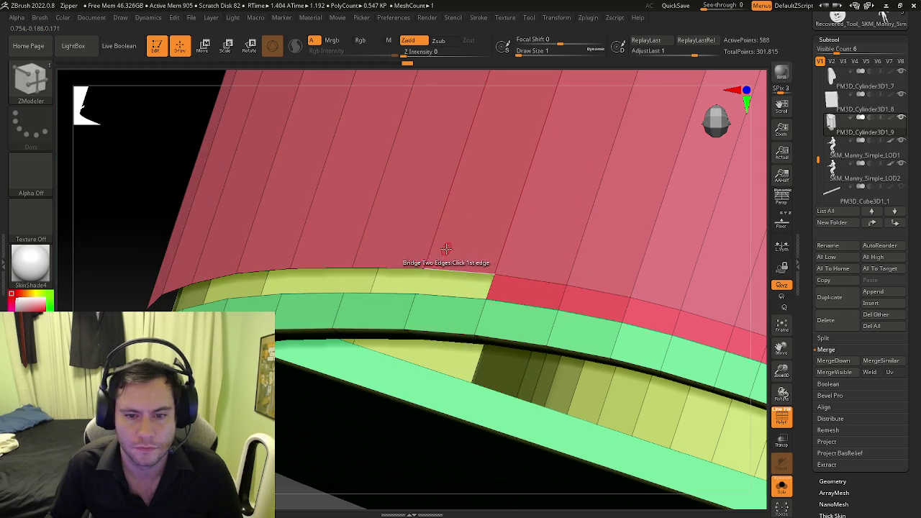
click(437, 294)
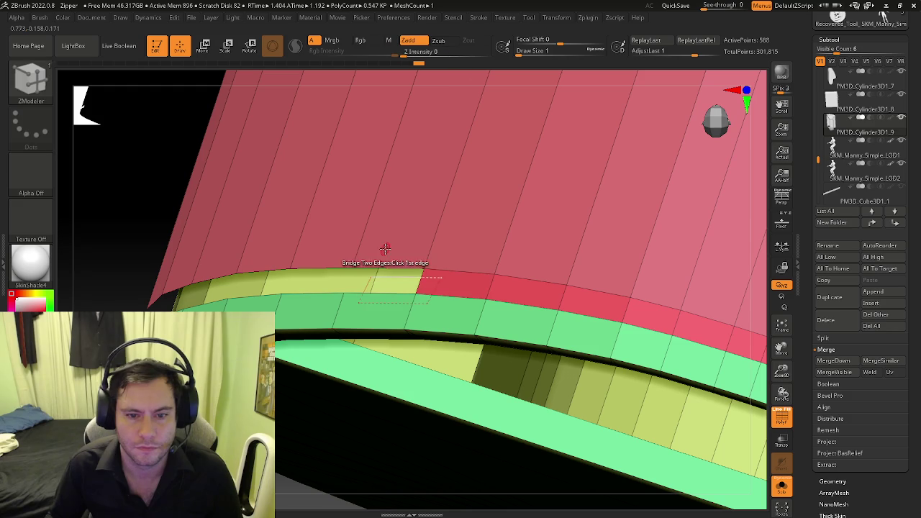
click(370, 291)
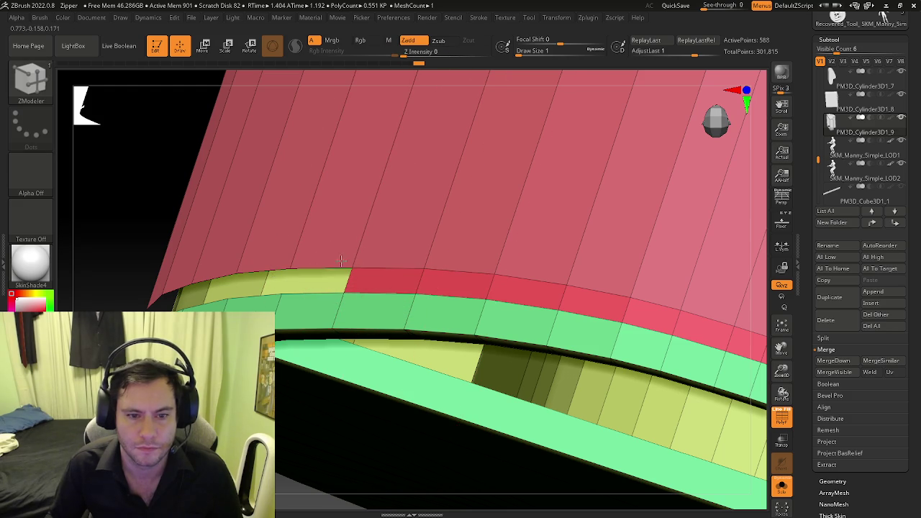
click(329, 294)
right_drag(329, 294, 404, 242)
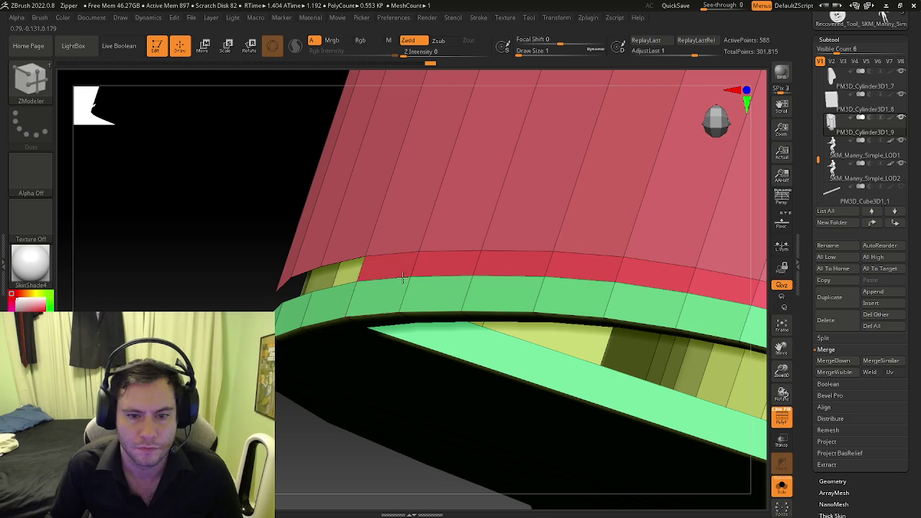
click(403, 279)
right_drag(403, 279, 449, 288)
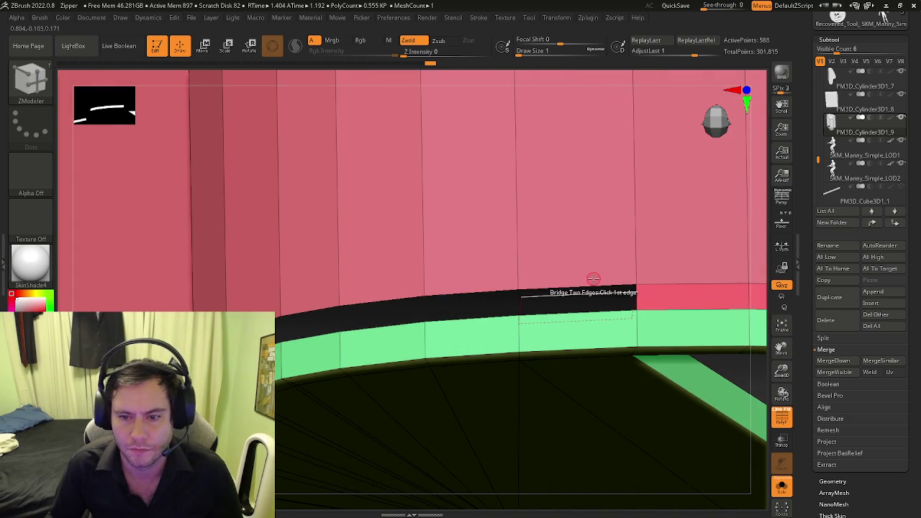
Step: Fill the gaps between the red panel and the green band with bridge polygons
click(540, 316)
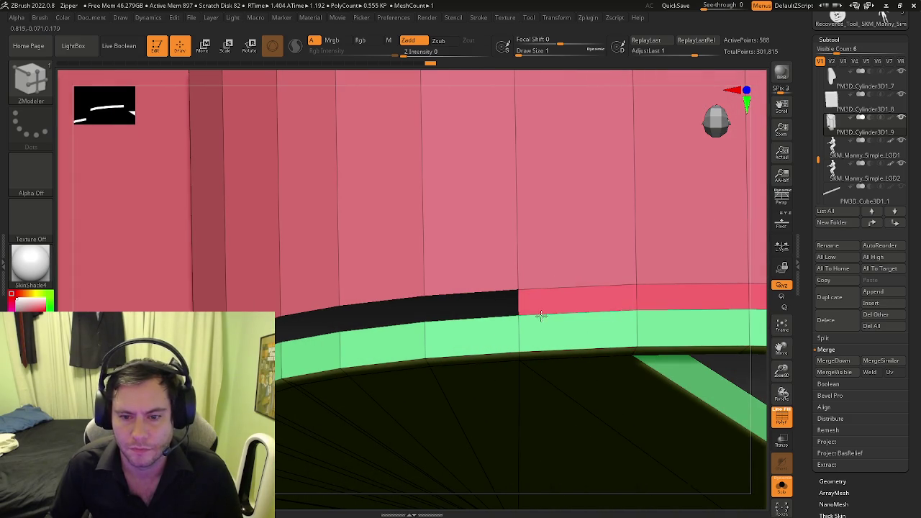
click(496, 323)
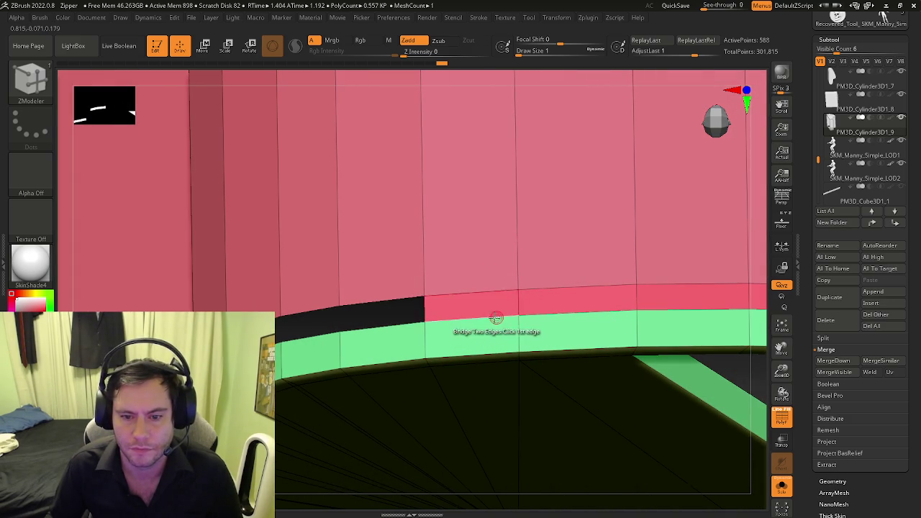
right_drag(406, 326, 596, 288)
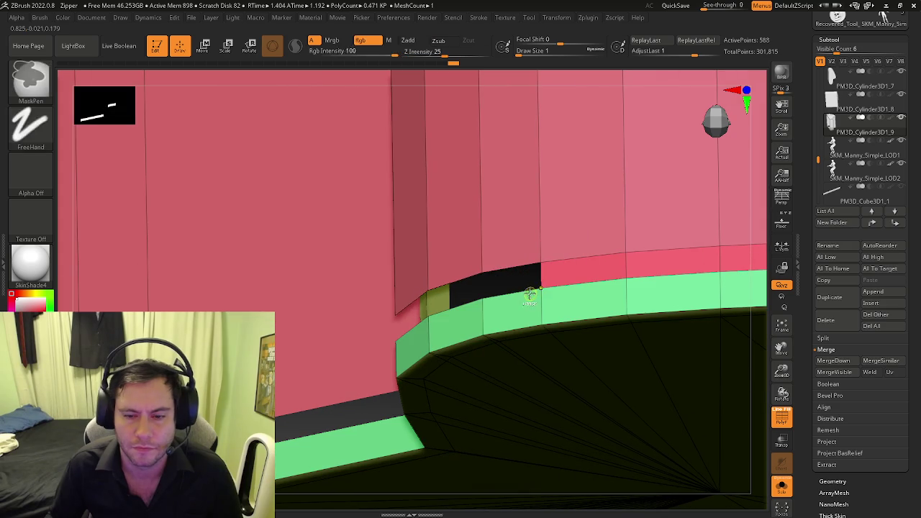
right_drag(525, 298, 520, 290)
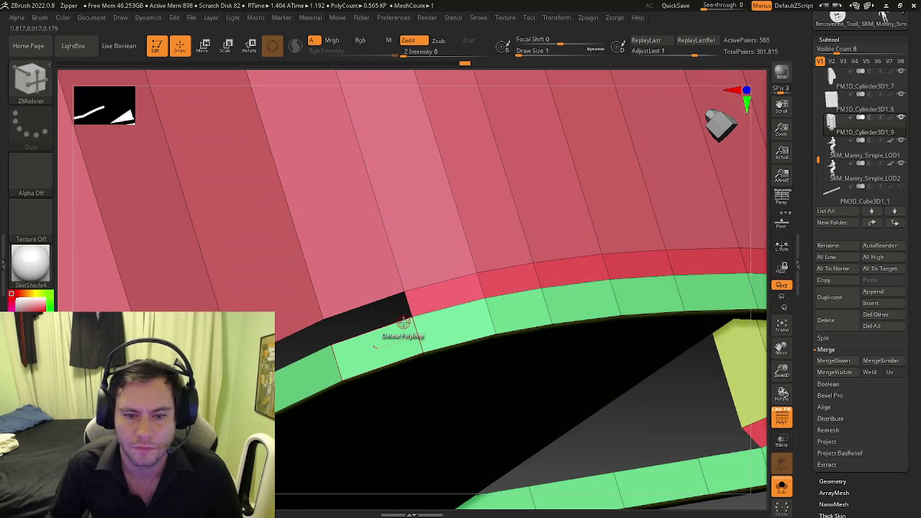
mouse_move(381, 328)
right_down()
mouse_move(466, 295)
mouse_move(461, 263)
right_up()
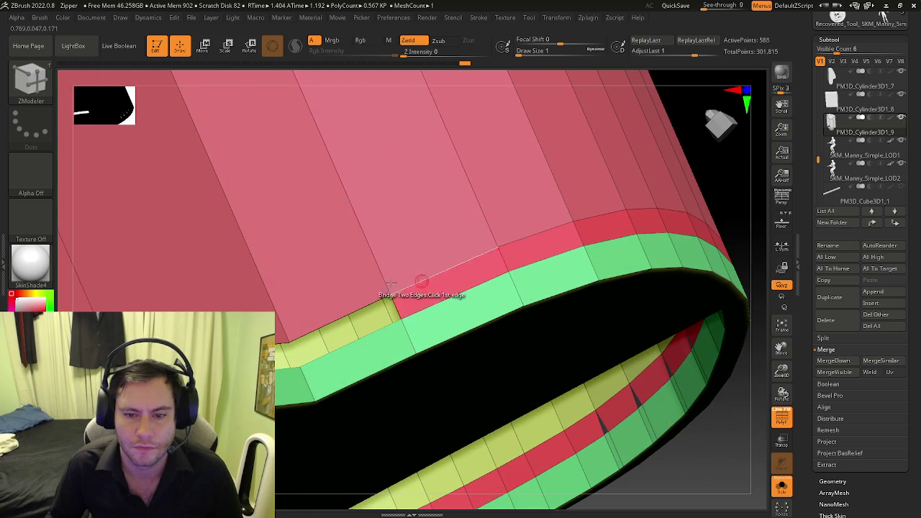
click(386, 328)
right_drag(386, 328, 392, 288)
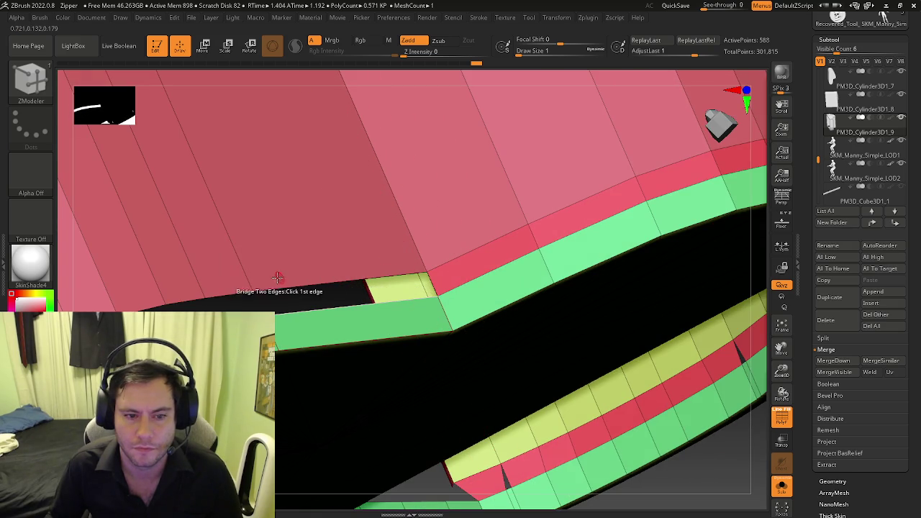
click(279, 316)
right_drag(279, 315, 382, 267)
Step: Bridge the remaining black gap segments beside the red strip
click(360, 281)
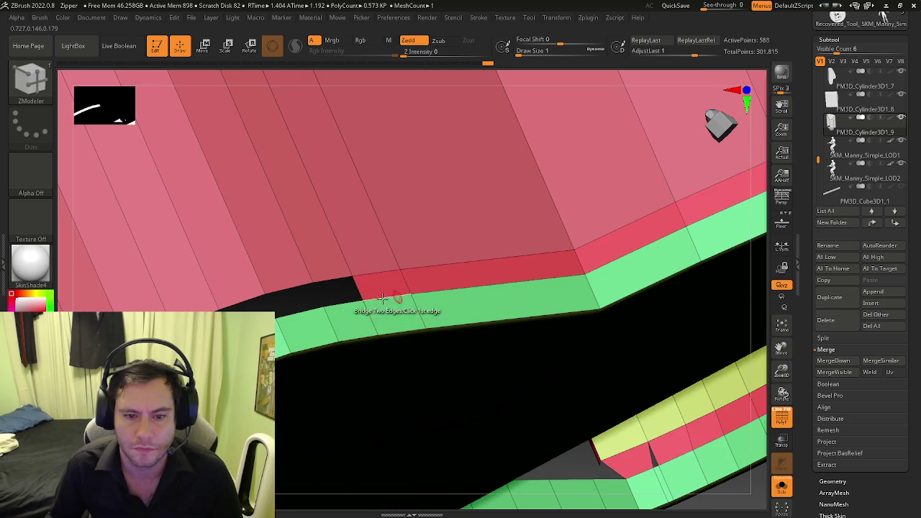
right_drag(344, 311, 408, 252)
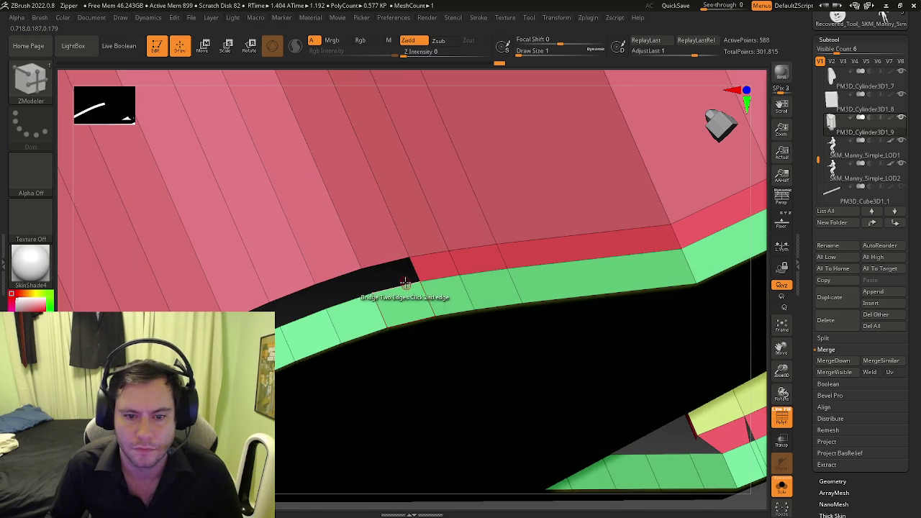
click(406, 283)
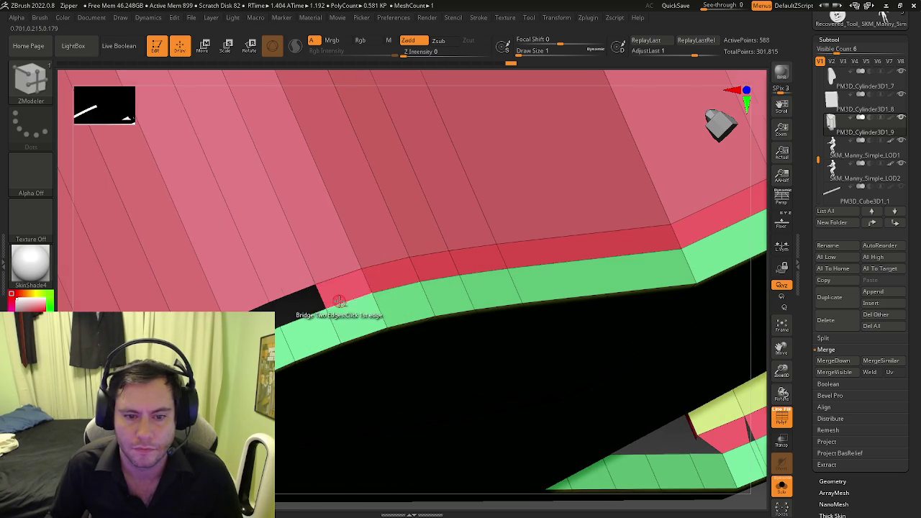
right_drag(359, 299, 482, 249)
click(509, 283)
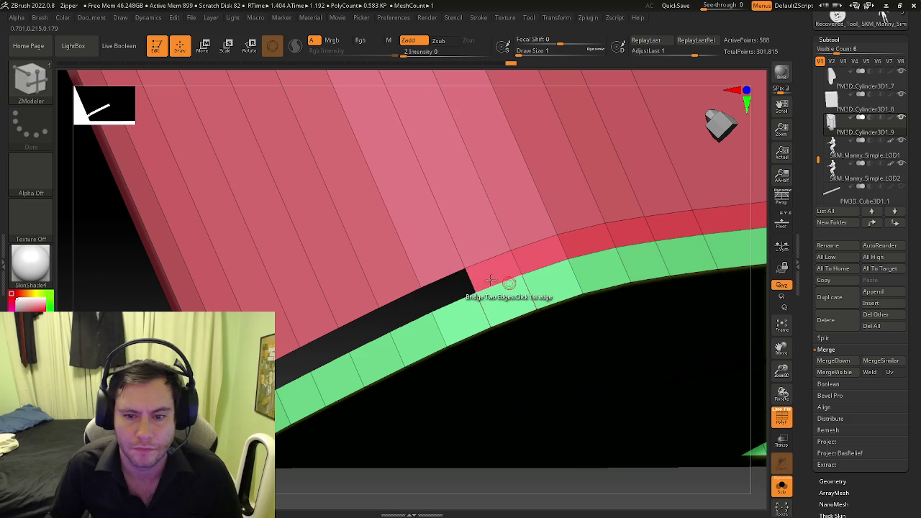
click(424, 288)
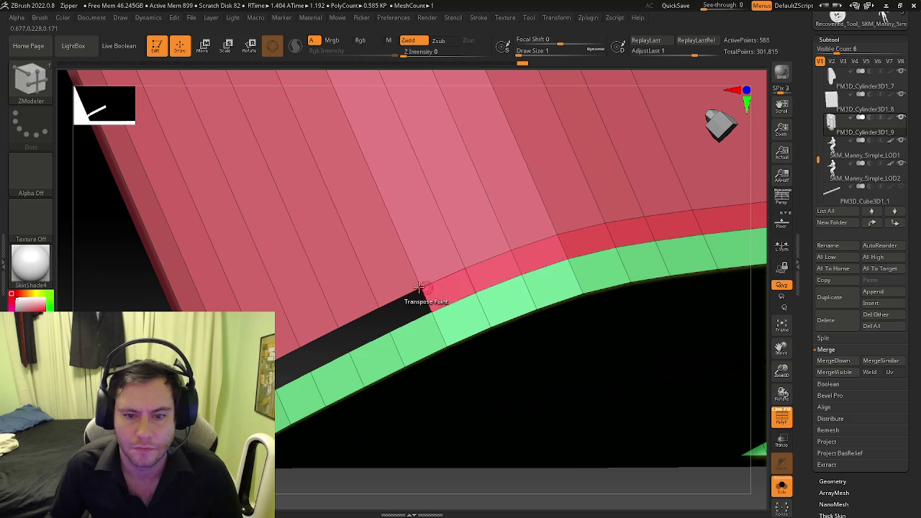
click(418, 317)
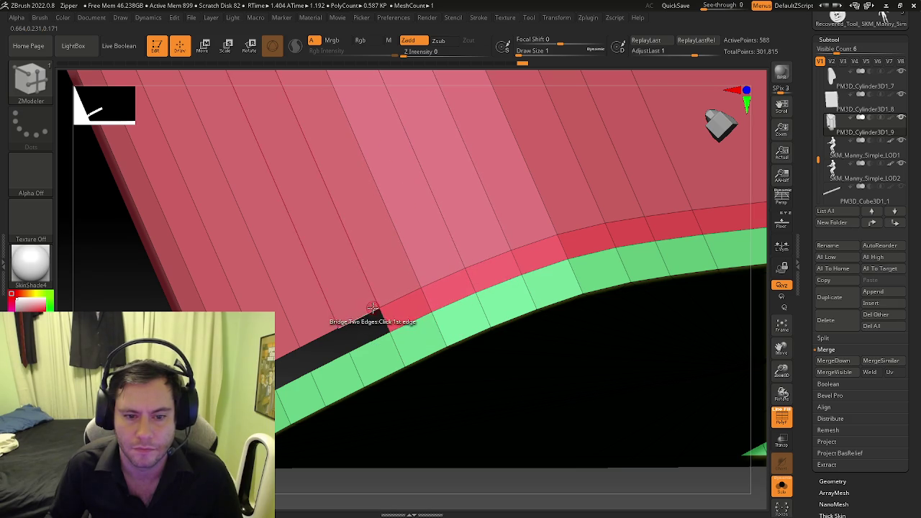
right_drag(381, 341, 408, 286)
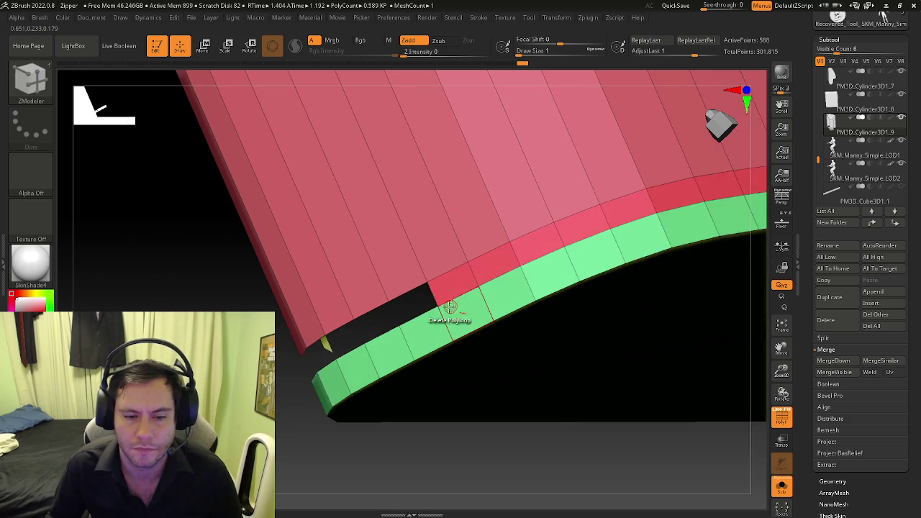
click(416, 299)
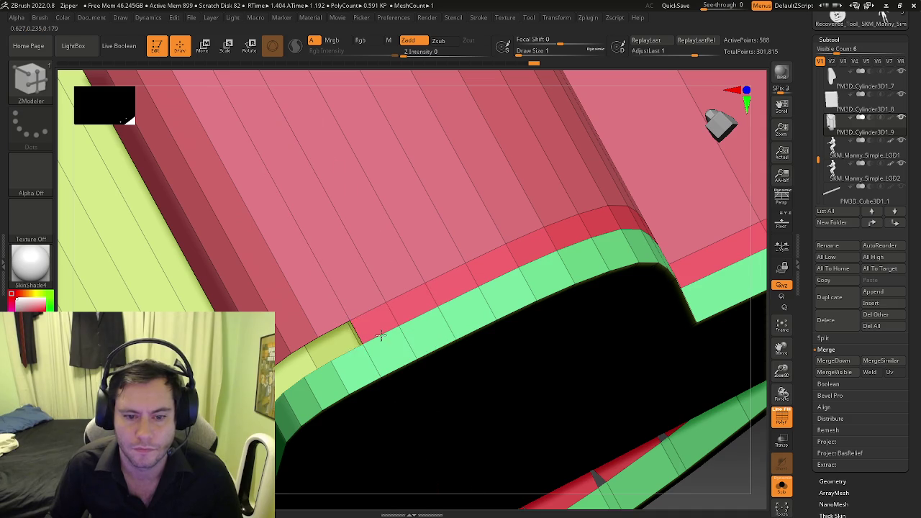
Step: Close the olive gap at the panel corner with a bridge polygon
click(348, 355)
right_drag(348, 354, 389, 279)
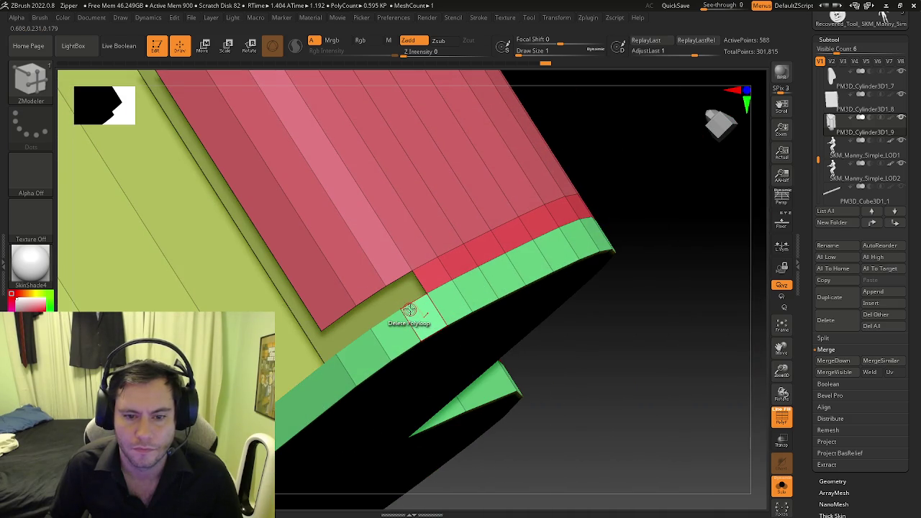
click(407, 308)
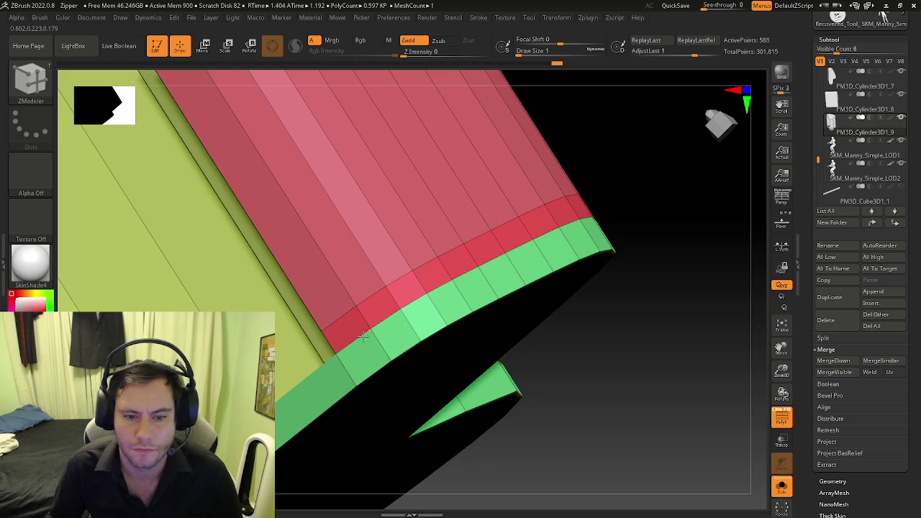
drag(363, 337, 428, 305)
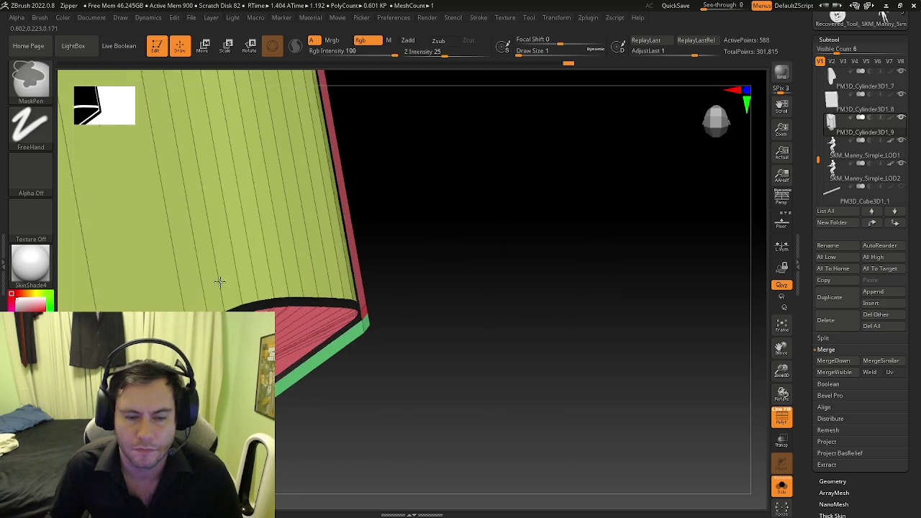
mouse_move(220, 281)
mouse_down()
mouse_move(416, 340)
mouse_move(366, 311)
mouse_move(374, 274)
mouse_up()
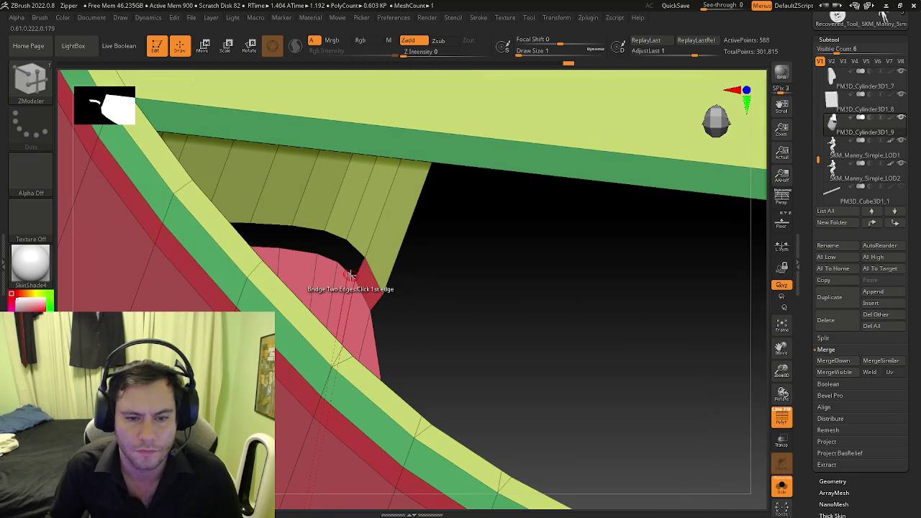
Step: Bridge the first edge pairs on the left part of the panel-to-body seam
click(354, 240)
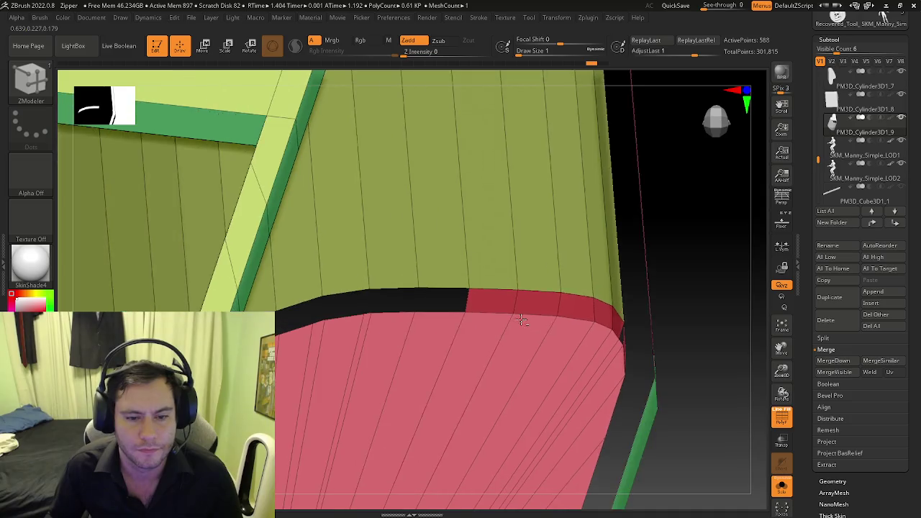
drag(360, 244, 461, 302)
click(411, 282)
mouse_move(417, 316)
mouse_down()
mouse_move(339, 311)
mouse_move(380, 278)
mouse_up()
click(339, 311)
click(367, 271)
click(363, 269)
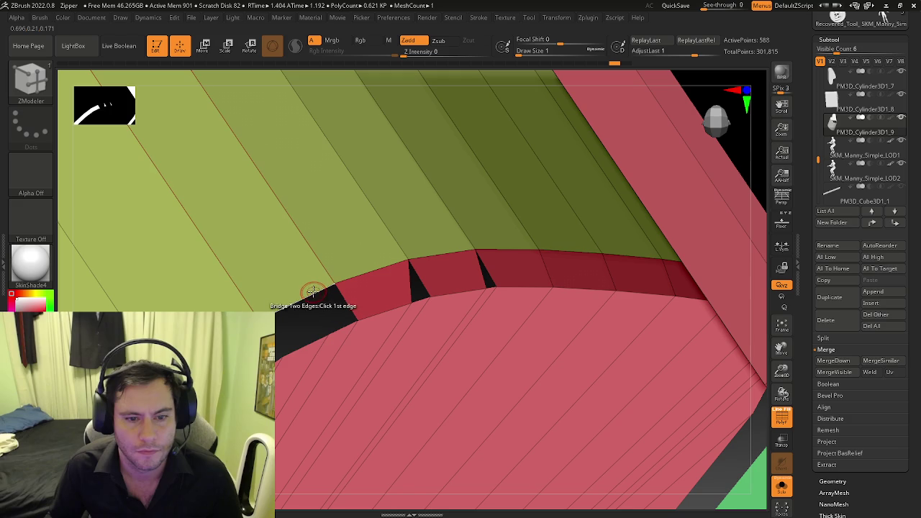
drag(317, 342, 437, 281)
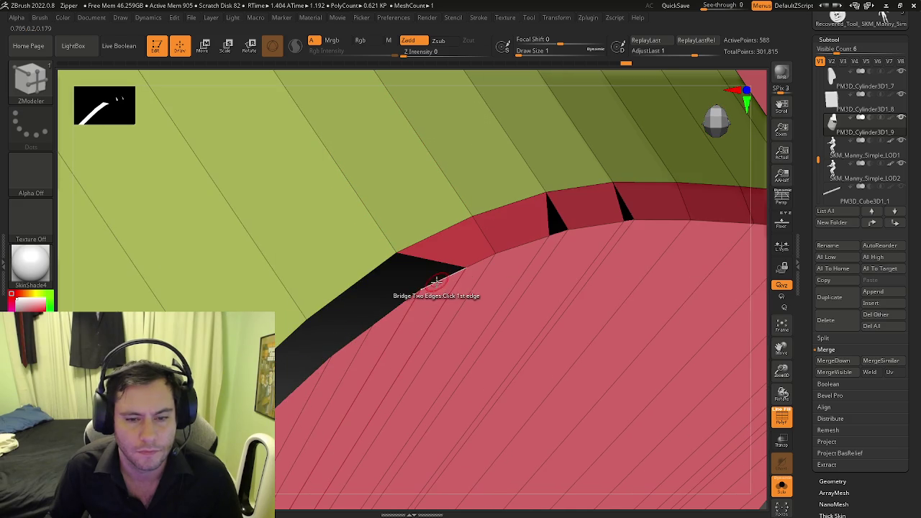
click(403, 280)
click(362, 276)
Step: Continue bridging edge pairs along the curved seam up to the diagonal section
drag(362, 276, 457, 271)
click(386, 282)
click(399, 337)
drag(383, 318, 465, 274)
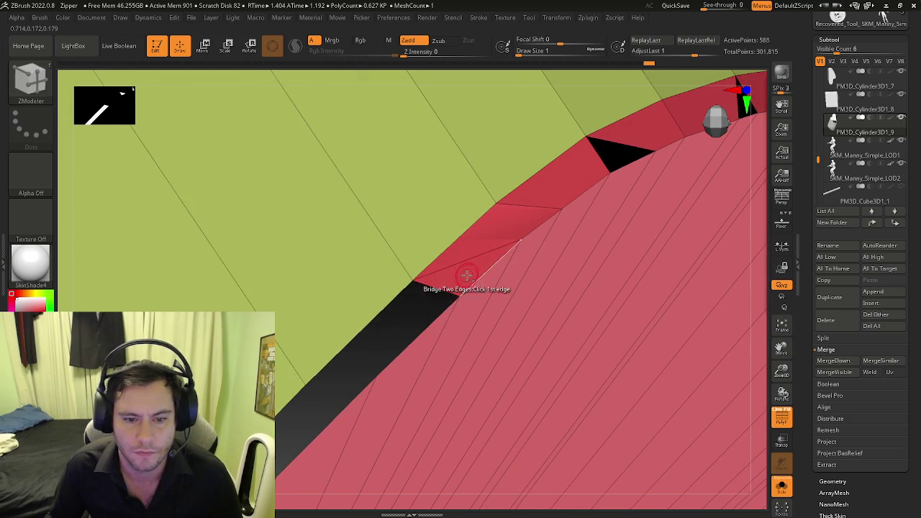
click(399, 292)
click(423, 329)
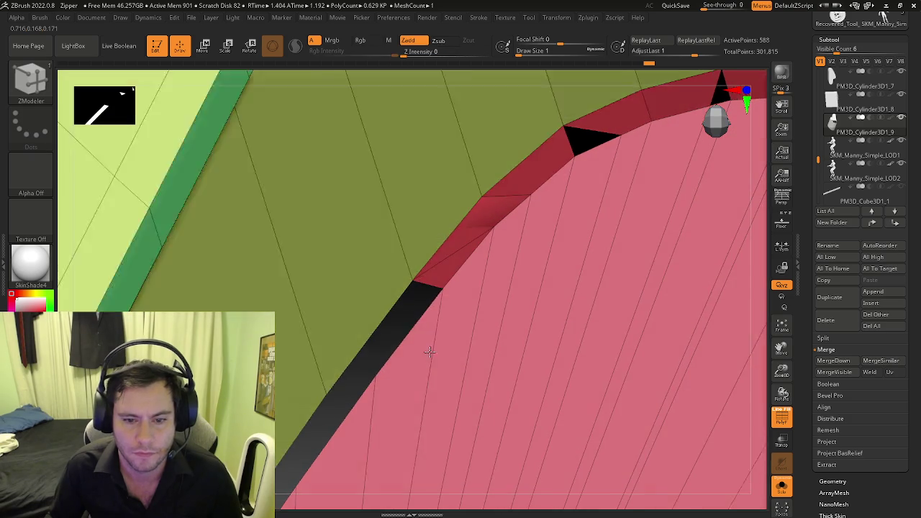
mouse_move(430, 352)
right_down()
mouse_move(385, 312)
mouse_move(391, 286)
mouse_move(353, 292)
right_up()
click(375, 308)
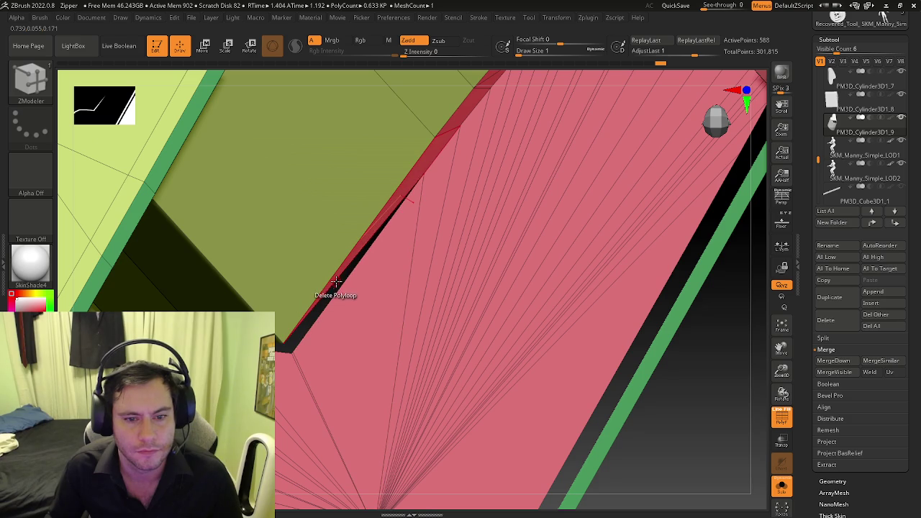
Step: Bridge the last seam gaps around the curved corner to the olive body
click(337, 286)
right_drag(345, 303, 364, 256)
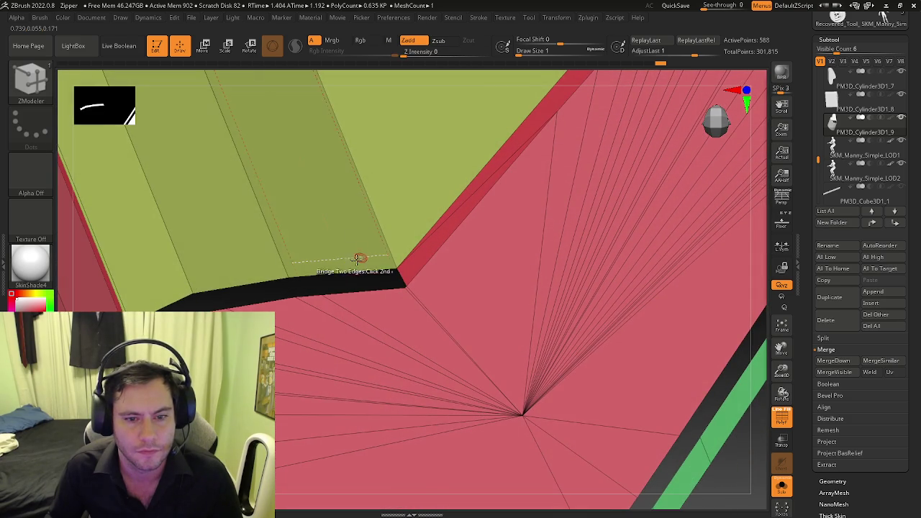
click(258, 279)
click(266, 290)
mouse_move(270, 288)
right_down()
mouse_move(299, 267)
mouse_move(365, 279)
right_up()
click(300, 267)
click(303, 272)
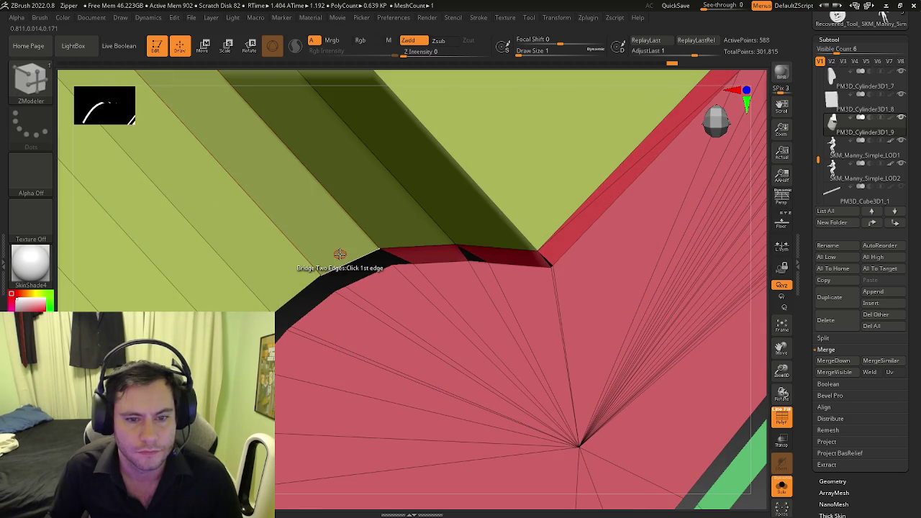
click(367, 280)
mouse_move(367, 279)
right_down()
mouse_move(369, 254)
mouse_move(438, 261)
right_up()
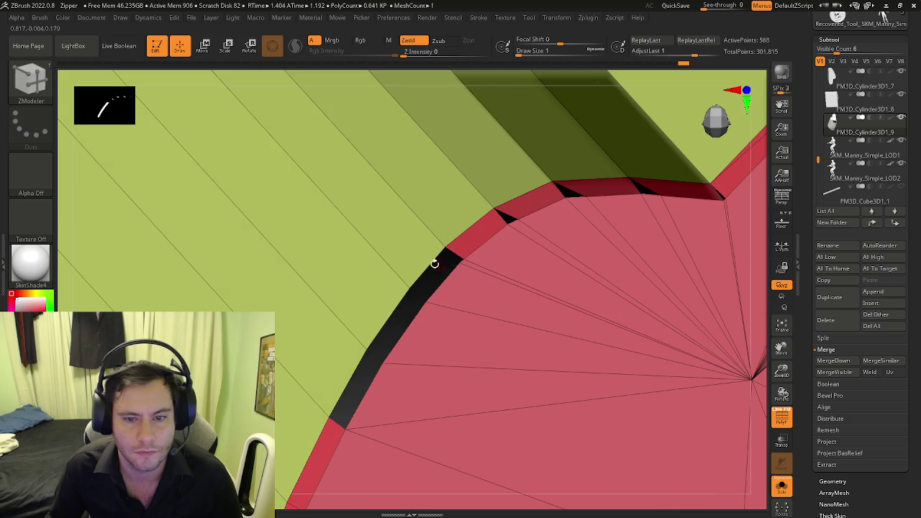